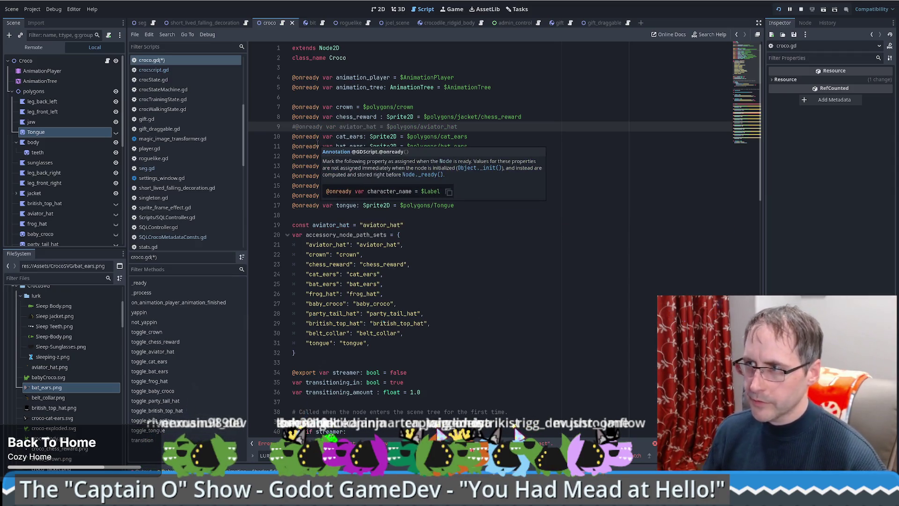
Step: Duplicate the const aviator_hat line so identical copies fill lines 19–29
{"action": "left_click", "coordinate": [446, 227]}
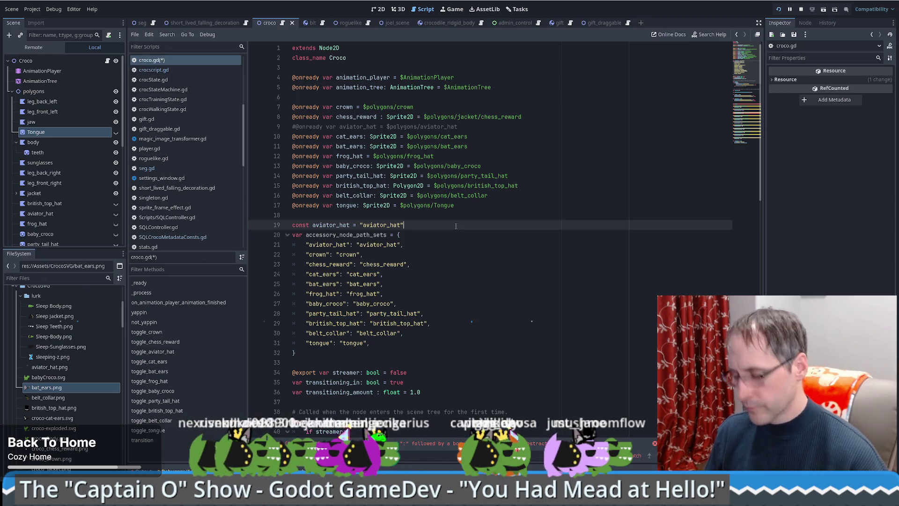
{"action": "key", "text": "ctrl+shift+d"}
{"action": "key", "text": "ctrl+shift+d"}
{"action": "key", "text": "ctrl+shift+d"}
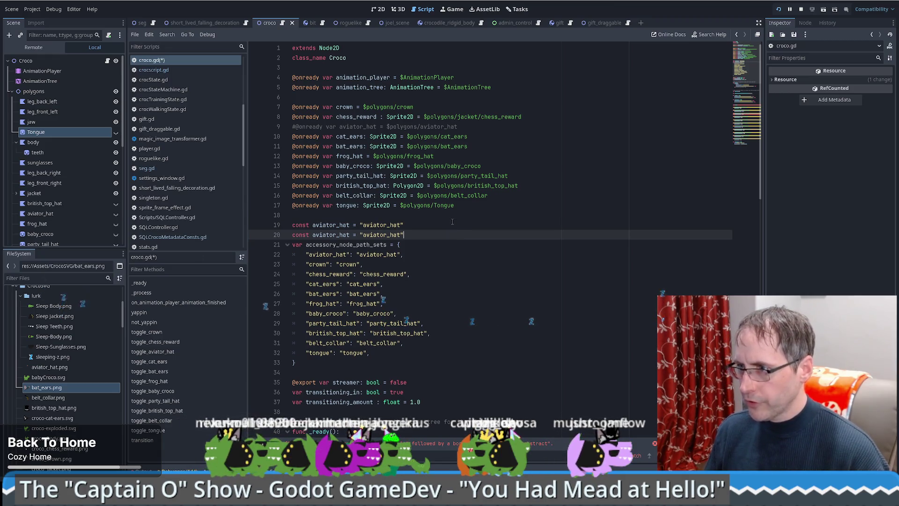
{"action": "key", "text": "ctrl+shift+d"}
{"action": "key", "text": "ctrl+shift+d"}
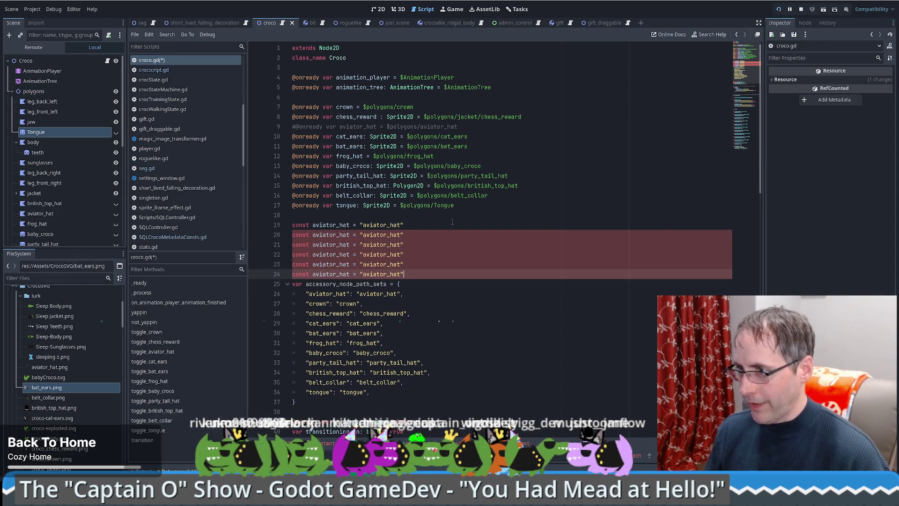
{"action": "key", "text": "ctrl+shift+d"}
{"action": "key", "text": "ctrl+shift+d"}
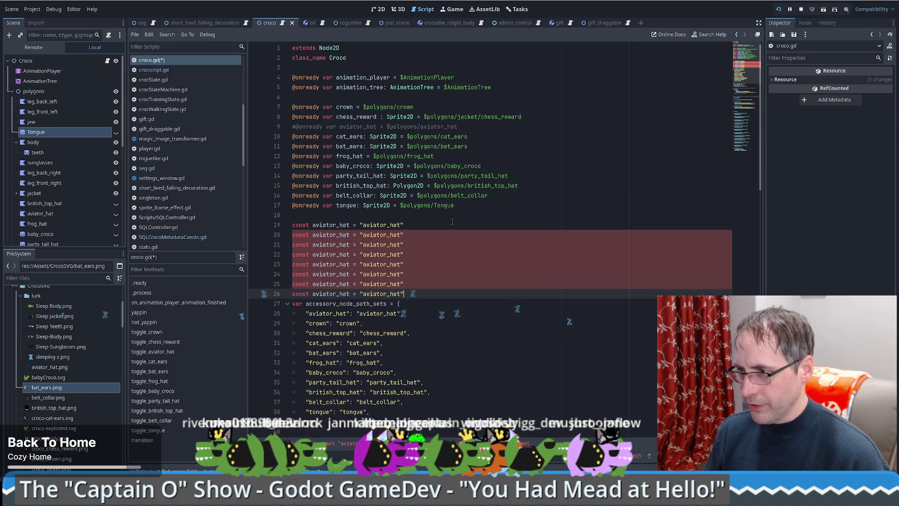
{"action": "key", "text": "ctrl+shift+d"}
{"action": "key", "text": "ctrl+shift+d"}
{"action": "key", "text": "ctrl+shift+d"}
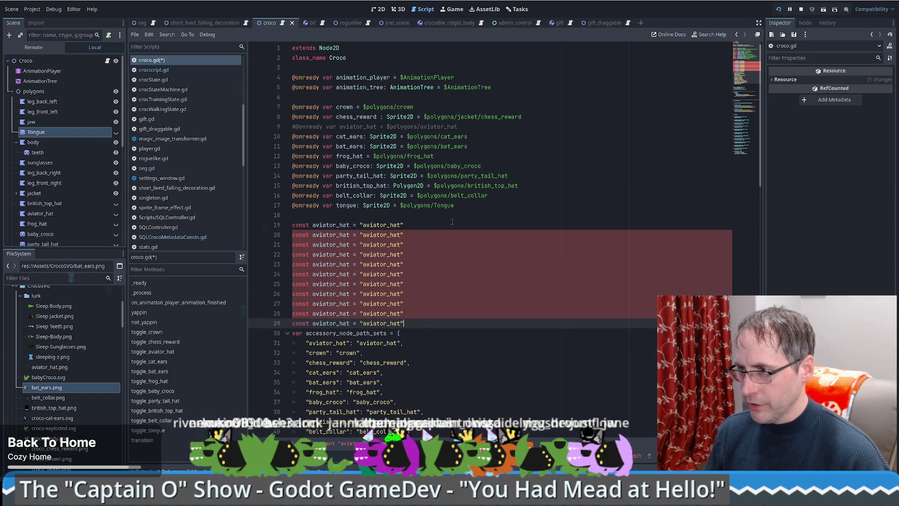
{"action": "left_click", "coordinate": [316, 353]}
{"action": "left_click", "coordinate": [330, 244]}
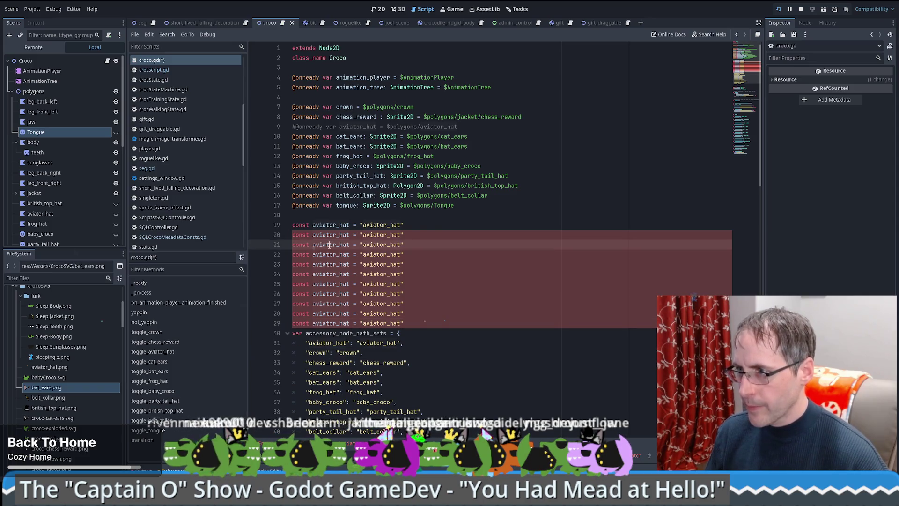
{"action": "type", "text": "crown"}
Step: Turn the first two copies into crown and chess_reward constants
{"action": "double_click", "coordinate": [354, 244]}
{"action": "type", "text": "crown = \"crown"}
{"action": "double_click", "coordinate": [340, 363]}
{"action": "key", "text": "ctrl+c"}
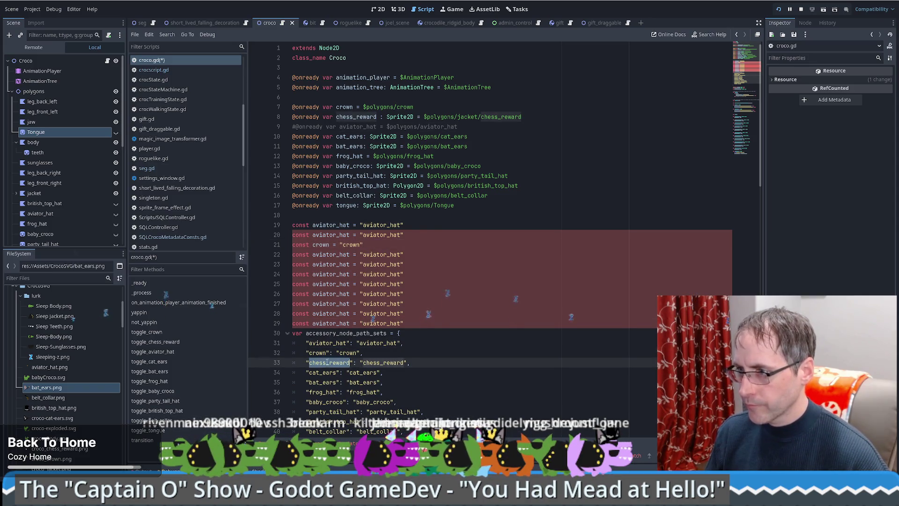
{"action": "double_click", "coordinate": [325, 254]}
{"action": "key", "text": "ctrl+v"}
{"action": "double_click", "coordinate": [382, 254]}
{"action": "key", "text": "ctrl+v"}
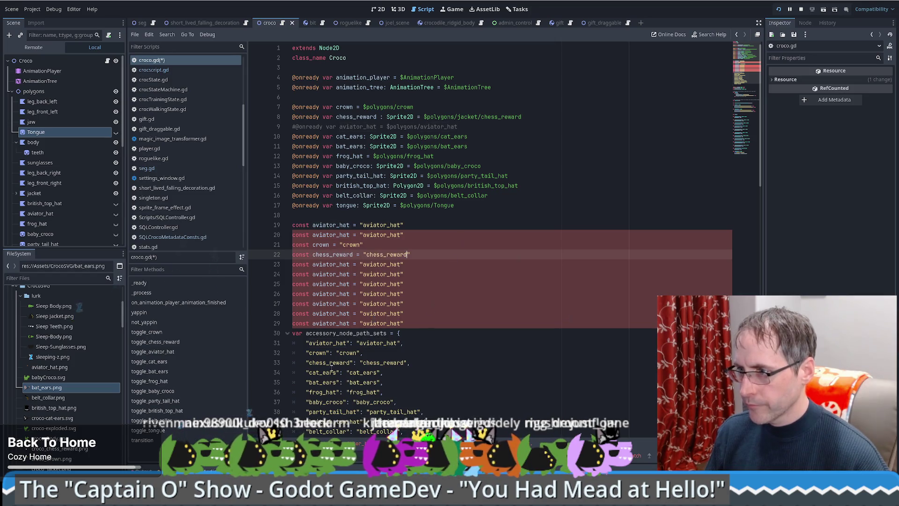
Step: Turn the next two copies into cat_ears and bat_ears constants, names pasted from the dictionary
{"action": "double_click", "coordinate": [331, 372]}
{"action": "key", "text": "ctrl+c"}
{"action": "double_click", "coordinate": [326, 264]}
{"action": "key", "text": "ctrl+v"}
{"action": "double_click", "coordinate": [382, 264]}
{"action": "key", "text": "ctrl+v"}
{"action": "double_click", "coordinate": [325, 382]}
{"action": "key", "text": "ctrl+c"}
{"action": "double_click", "coordinate": [328, 274]}
{"action": "key", "text": "ctrl+v"}
{"action": "double_click", "coordinate": [382, 274]}
{"action": "key", "text": "ctrl+v"}
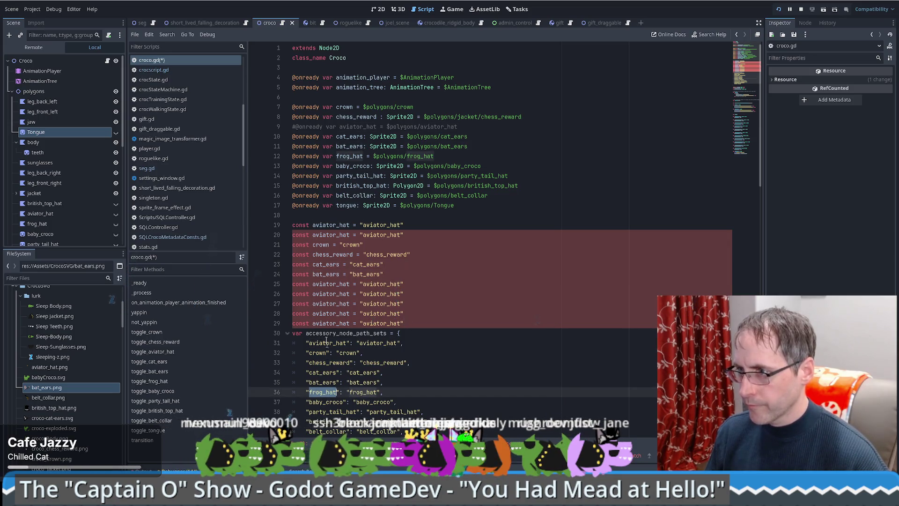
Step: Turn lines 25 and 26 into frog_hat and baby_croco constants
{"action": "left_click", "coordinate": [326, 284]}
{"action": "double_click", "coordinate": [372, 283]}
{"action": "key", "text": "ctrl+v"}
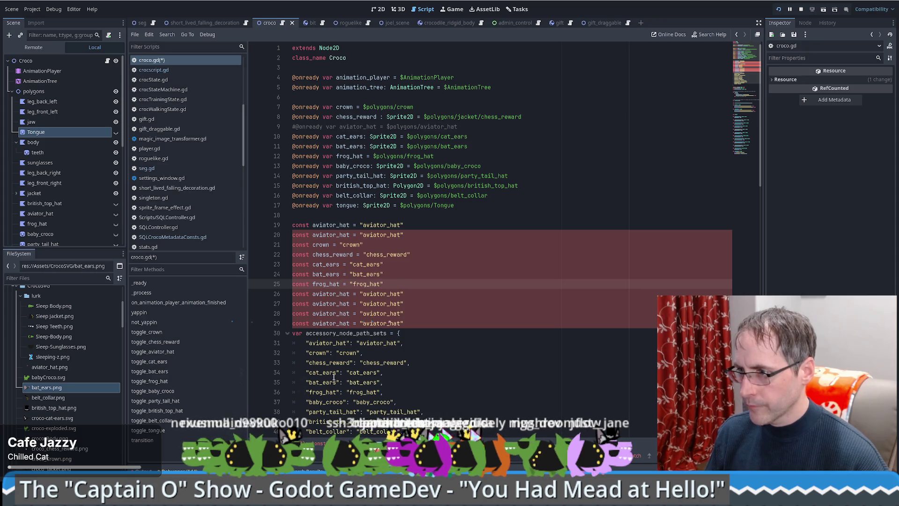
{"action": "double_click", "coordinate": [327, 402]}
{"action": "double_click", "coordinate": [327, 294]}
{"action": "key", "text": "ctrl+v"}
{"action": "double_click", "coordinate": [381, 293]}
{"action": "key", "text": "ctrl+v"}
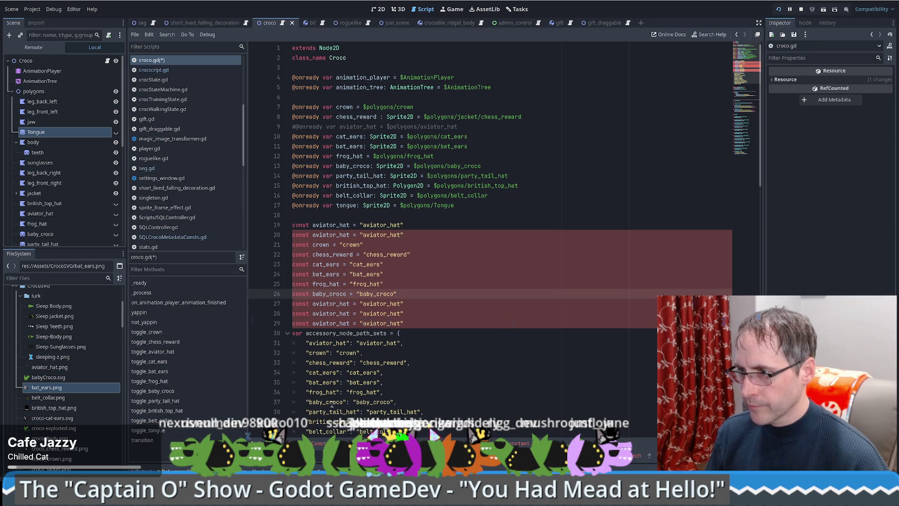
Step: Turn lines 27 and 28 into party_tail_hat and british_top_hat constants
{"action": "double_click", "coordinate": [330, 411]}
{"action": "key", "text": "ctrl+c"}
{"action": "double_click", "coordinate": [328, 304]}
{"action": "key", "text": "ctrl+v"}
{"action": "double_click", "coordinate": [381, 303]}
{"action": "key", "text": "ctrl+v"}
{"action": "double_click", "coordinate": [330, 422]}
{"action": "key", "text": "ctrl+c"}
{"action": "double_click", "coordinate": [330, 313]}
{"action": "key", "text": "ctrl+v"}
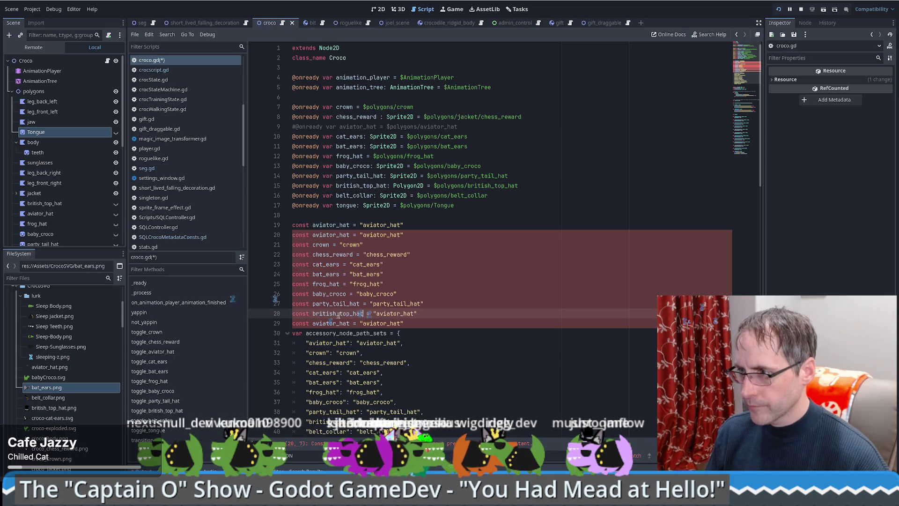
{"action": "double_click", "coordinate": [387, 313]}
{"action": "key", "text": "ctrl+v"}
Step: Turn line 29 into a belt_collar constant
{"action": "scroll", "coordinate": [331, 399], "scroll_direction": "down", "scroll_amount": 1}
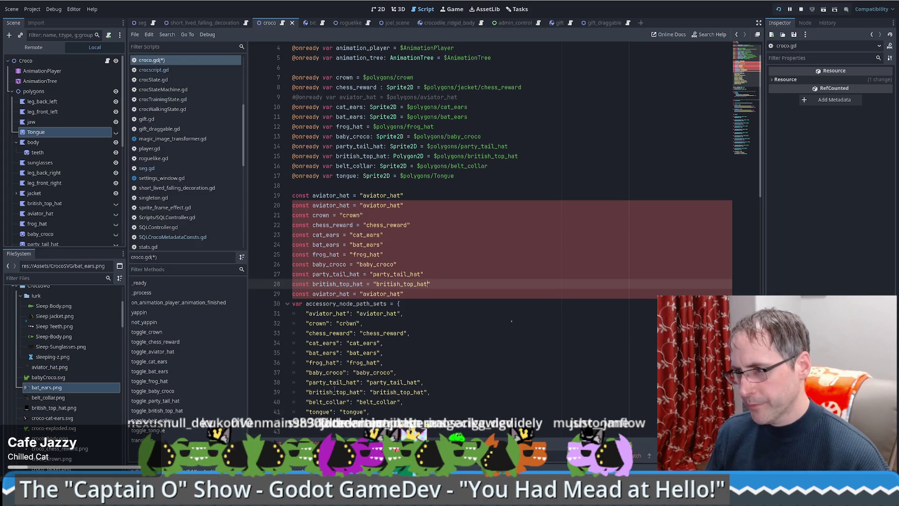
{"action": "double_click", "coordinate": [326, 402]}
{"action": "key", "text": "ctrl+c"}
{"action": "double_click", "coordinate": [331, 293]}
{"action": "key", "text": "ctrl+v"}
{"action": "double_click", "coordinate": [381, 294]}
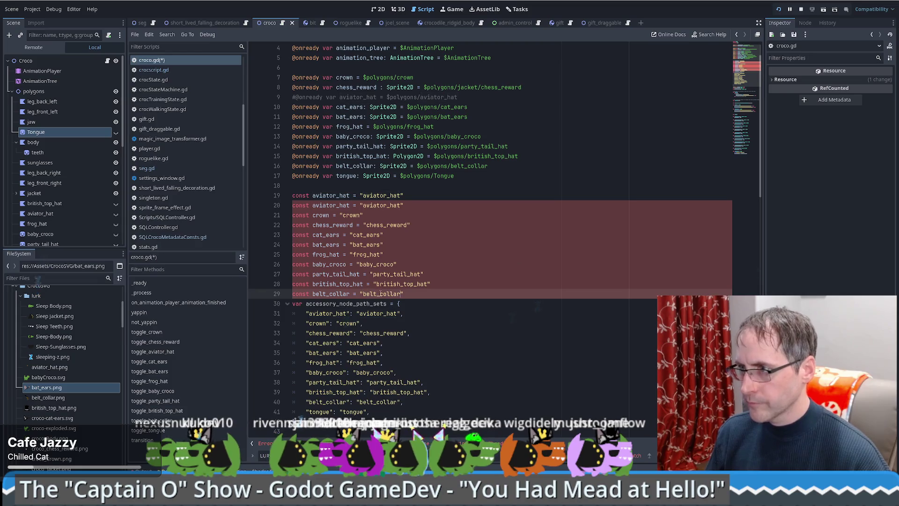
{"action": "key", "text": "ctrl+v"}
Step: Rename line 20 to a tongue constant and move it below belt_collar
{"action": "double_click", "coordinate": [331, 206]}
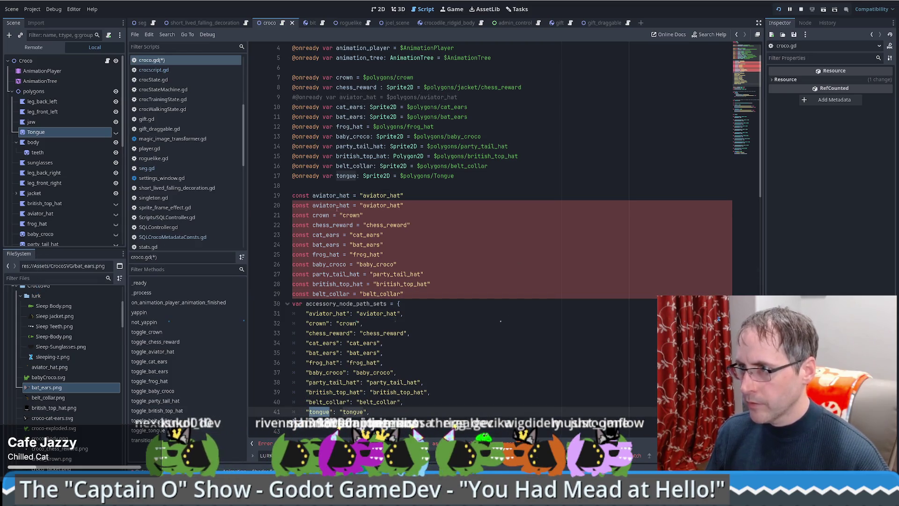
{"action": "type", "text": "tongue"}
{"action": "double_click", "coordinate": [373, 205]}
{"action": "type", "text": "tongue"}
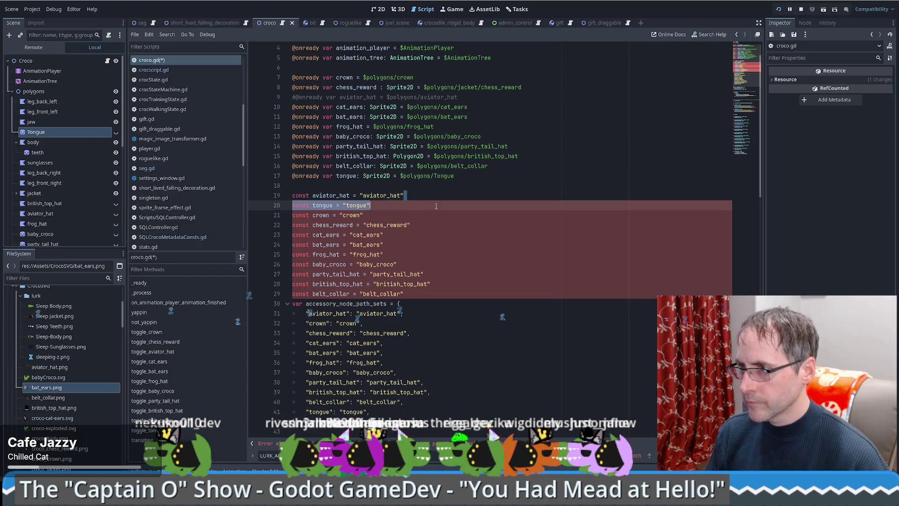
{"action": "left_click_drag", "start_coordinate": [358, 206], "coordinate": [405, 294]}
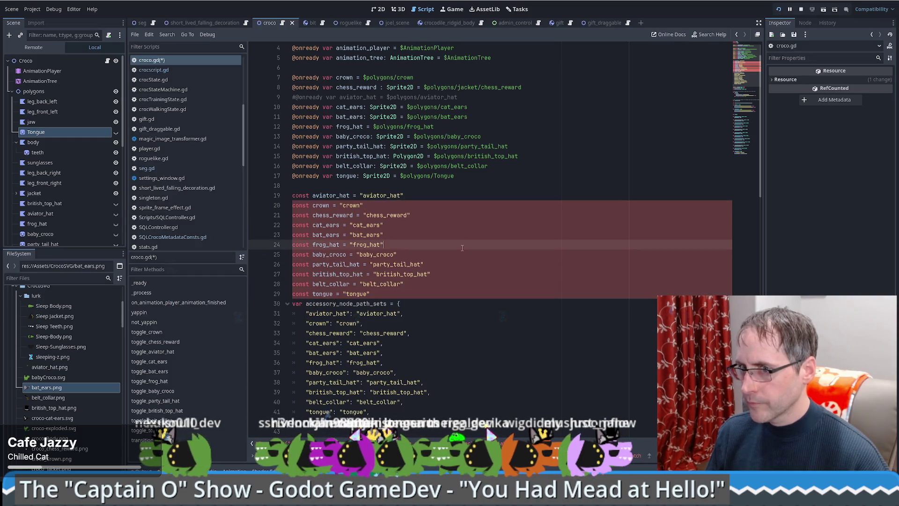
Step: Delete the accessory_node_path_sets dictionary
{"action": "scroll", "coordinate": [374, 307], "scroll_direction": "down", "scroll_amount": 1}
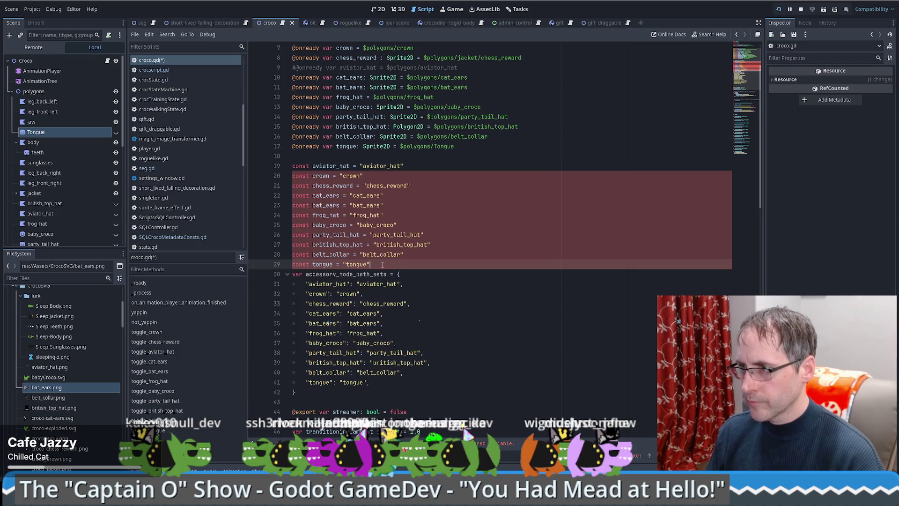
{"action": "left_click_drag", "start_coordinate": [292, 274], "coordinate": [386, 396]}
{"action": "key", "text": "Delete"}
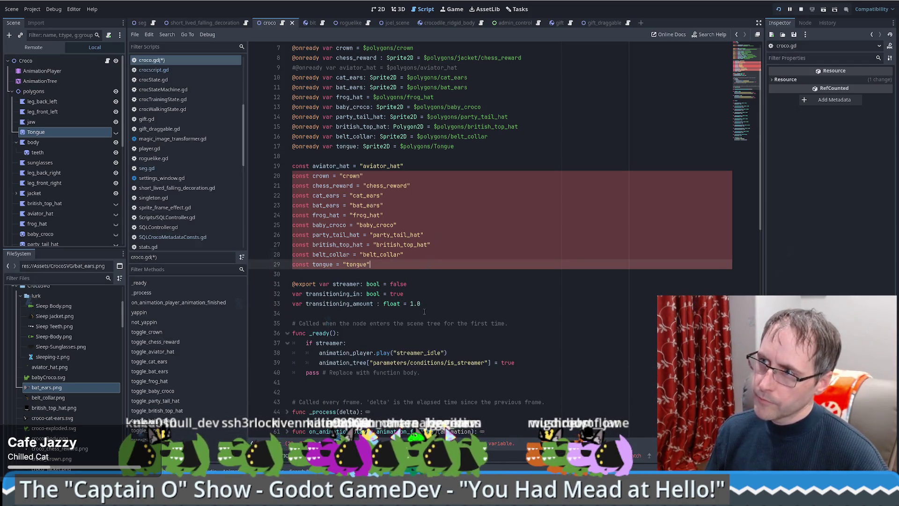
{"action": "scroll", "coordinate": [424, 311], "scroll_direction": "up", "scroll_amount": 1}
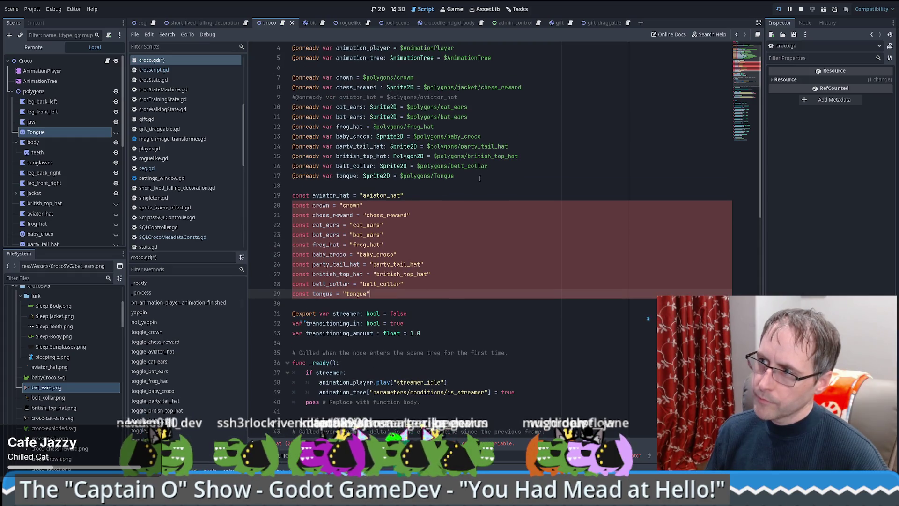
{"action": "left_click_drag", "start_coordinate": [478, 179], "coordinate": [293, 146]}
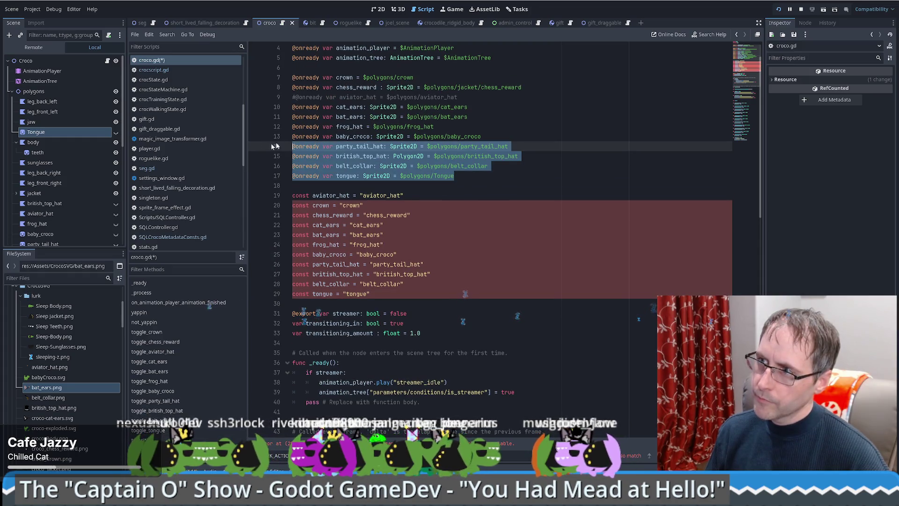
{"action": "left_click", "coordinate": [295, 97]}
{"action": "key", "text": "BackSpace"}
{"action": "mouse_move", "coordinate": [457, 178]}
{"action": "left_mouse_down"}
{"action": "mouse_move", "coordinate": [261, 101]}
{"action": "mouse_move", "coordinate": [257, 78]}
{"action": "left_mouse_up"}
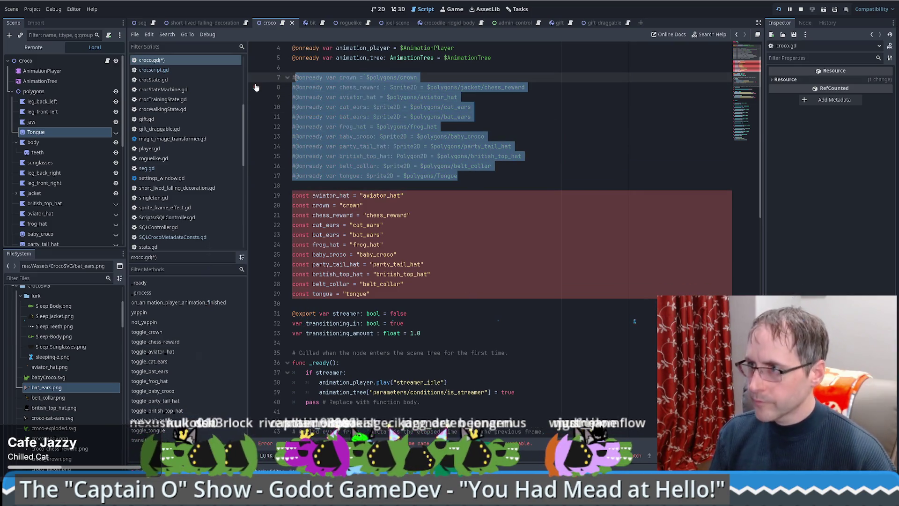
{"action": "key", "text": "ctrl+k"}
{"action": "scroll", "coordinate": [472, 278], "scroll_direction": "down", "scroll_amount": 5}
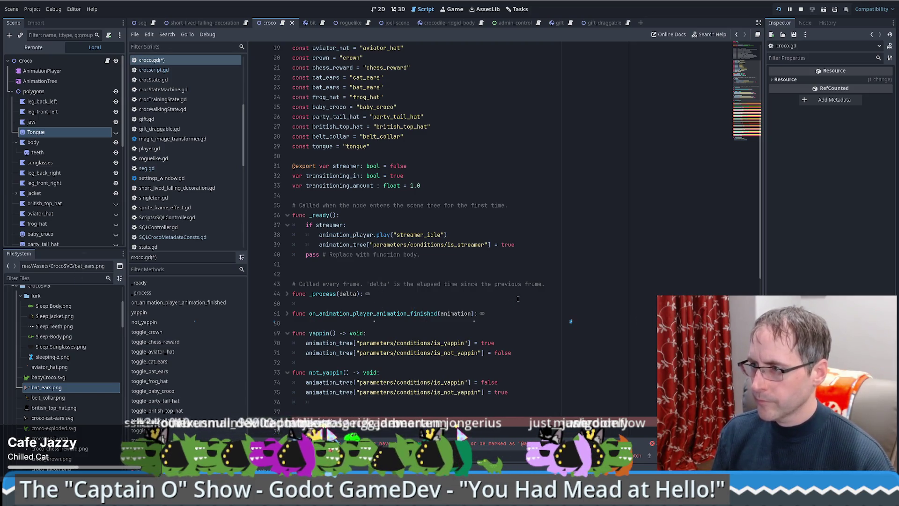
{"action": "scroll", "coordinate": [469, 299], "scroll_direction": "down", "scroll_amount": 7}
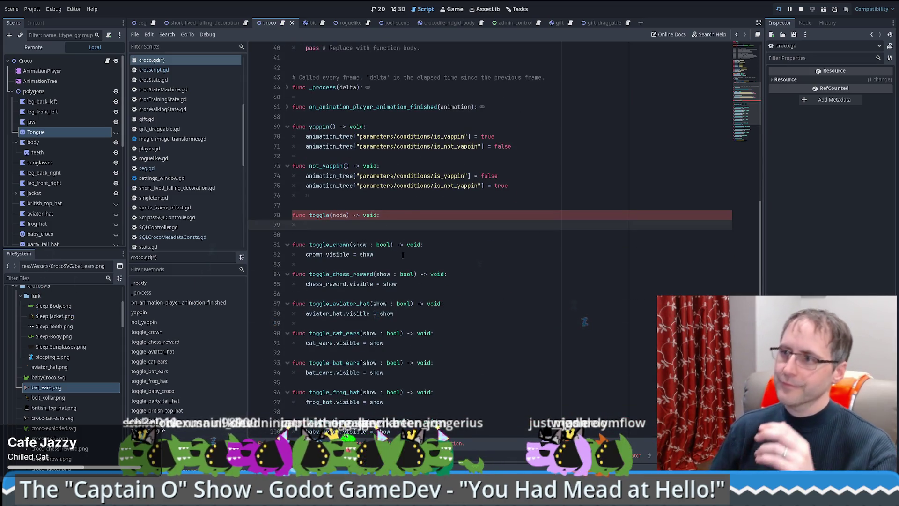
Step: Finish the toggle body as get_node(node).visible = show, removing the extra parenthesis
{"action": "scroll", "coordinate": [412, 257], "scroll_direction": "up", "scroll_amount": 13}
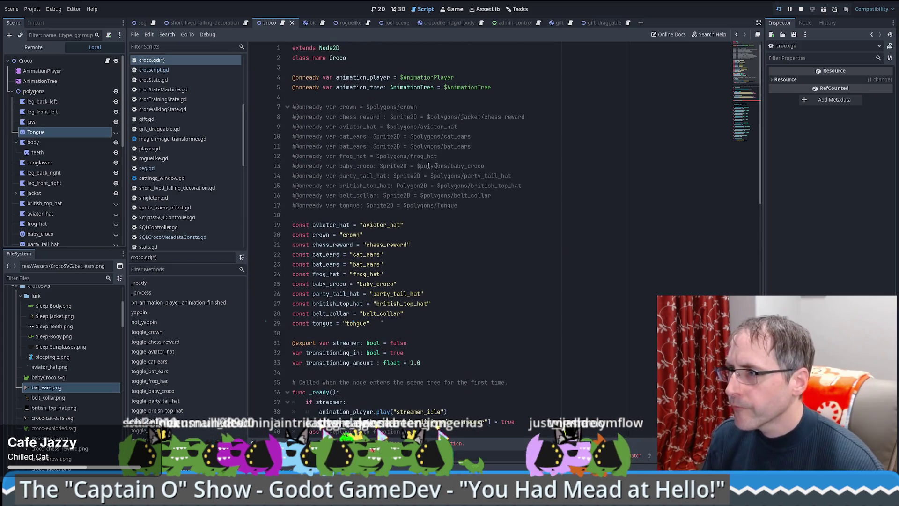
{"action": "key", "text": "Return"}
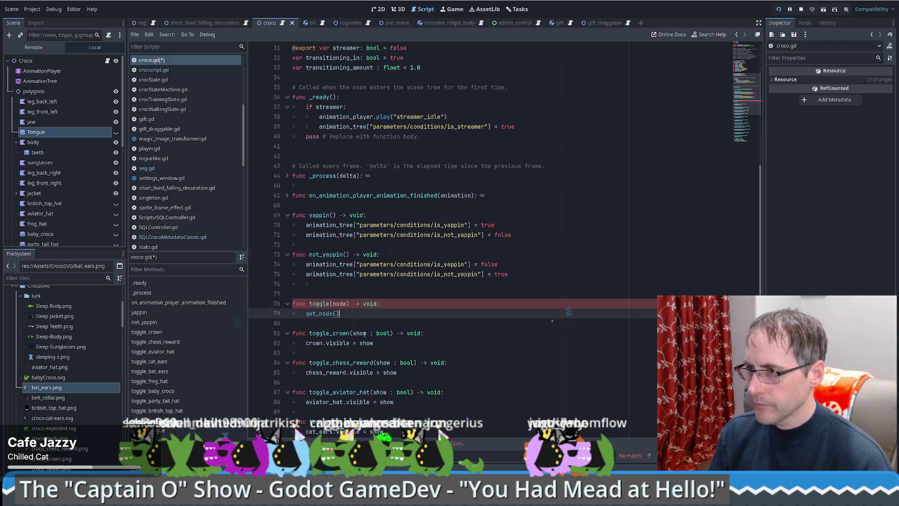
{"action": "key", "text": "Left"}
{"action": "key", "text": "End"}
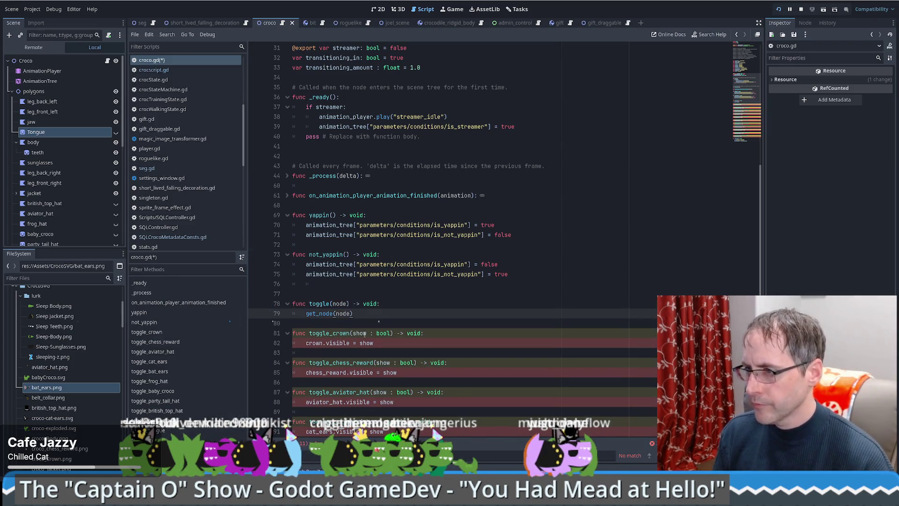
{"action": "type", "text": ".vi"}
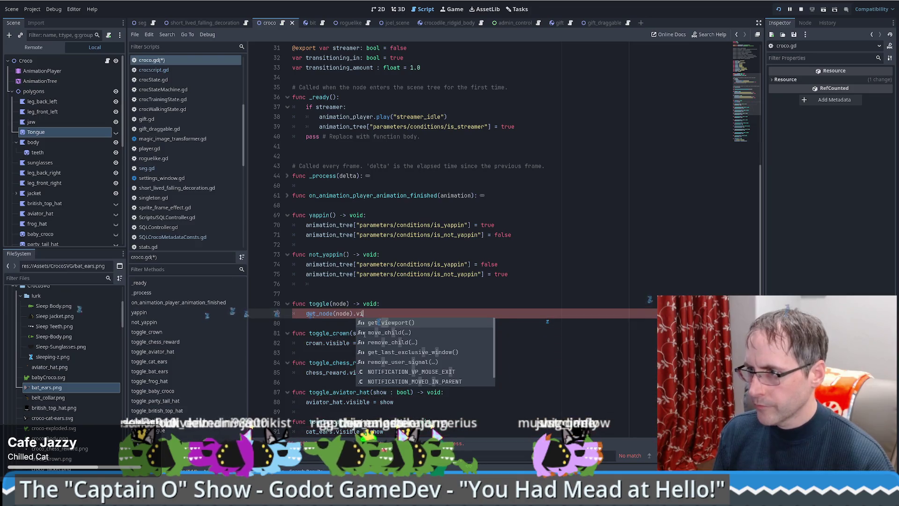
{"action": "type", "text": "sible ="}
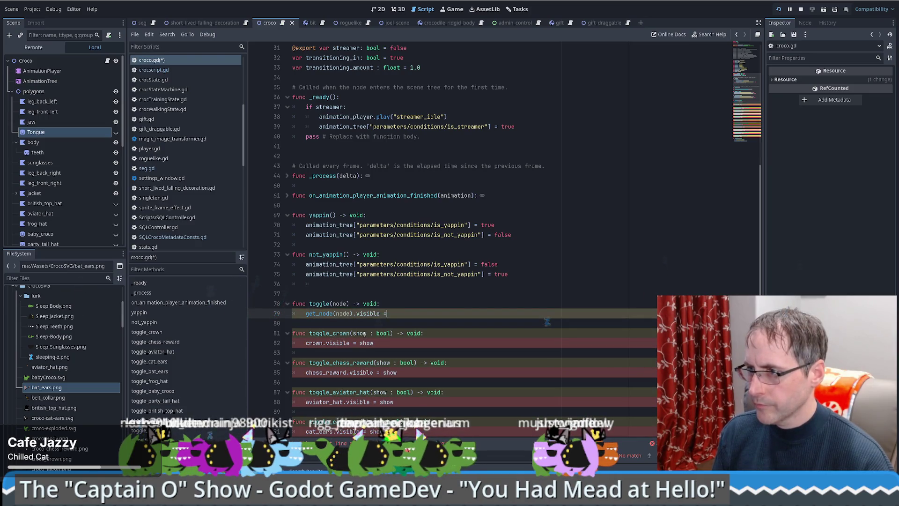
{"action": "key", "text": "Escape"}
{"action": "key", "text": "Up"}
{"action": "key", "text": "Up"}
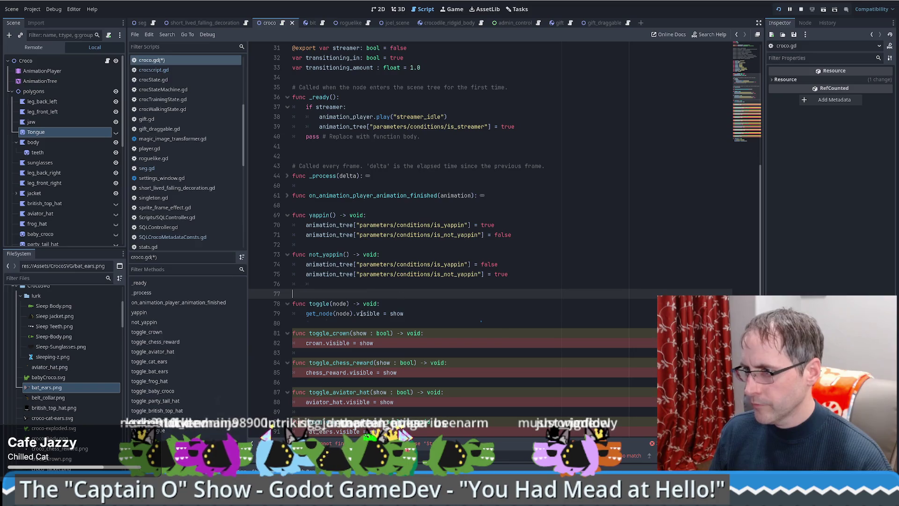
{"action": "left_click", "coordinate": [347, 303]}
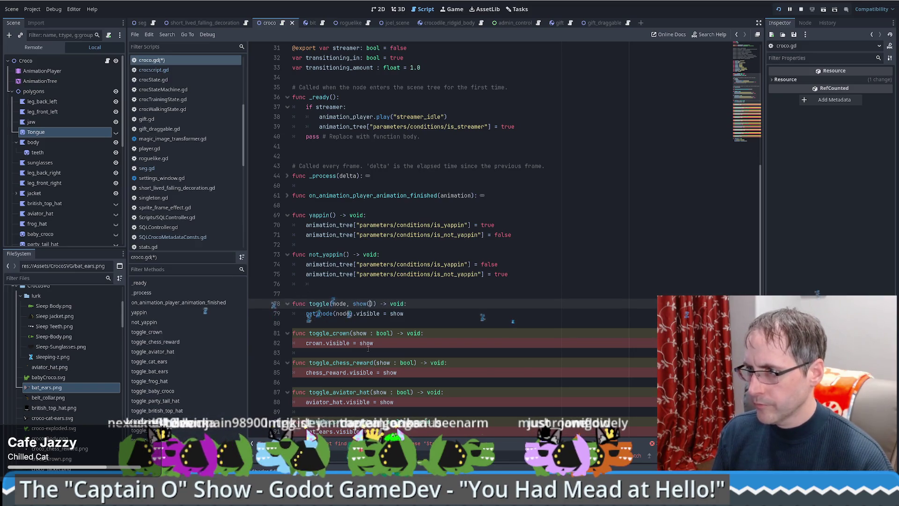
{"action": "key", "text": "Delete"}
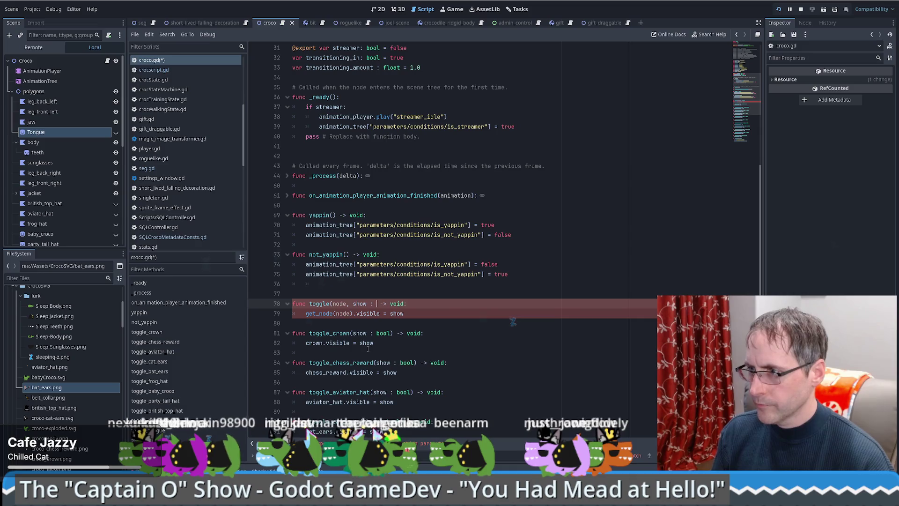
{"action": "key", "text": "Down"}
{"action": "key", "text": "Down"}
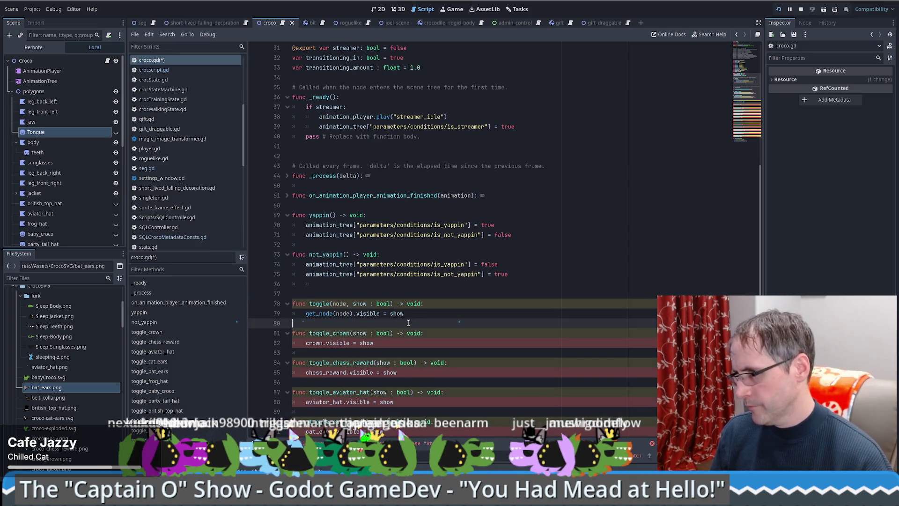
Step: Select the old per-accessory toggle functions on lines 81–112
{"action": "scroll", "coordinate": [408, 325], "scroll_direction": "down", "scroll_amount": 10}
{"action": "scroll", "coordinate": [408, 326], "scroll_direction": "down", "scroll_amount": 1}
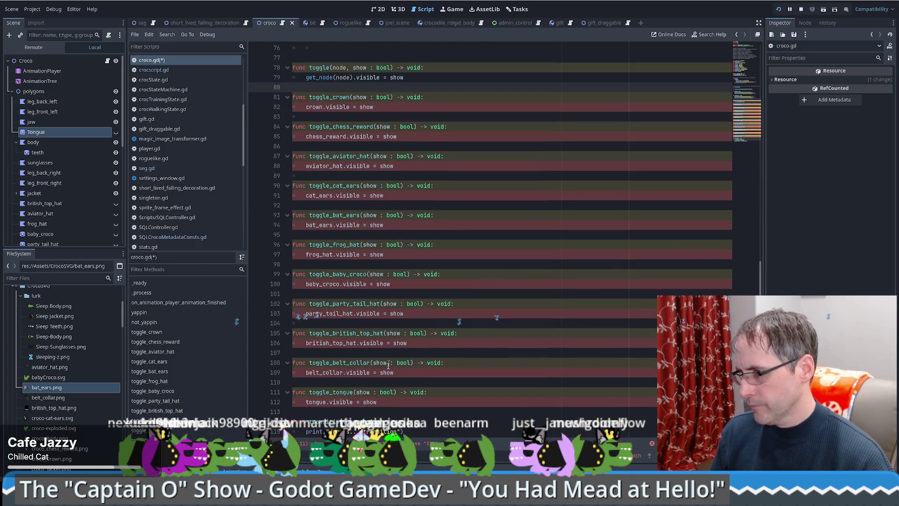
{"action": "left_click", "coordinate": [393, 403]}
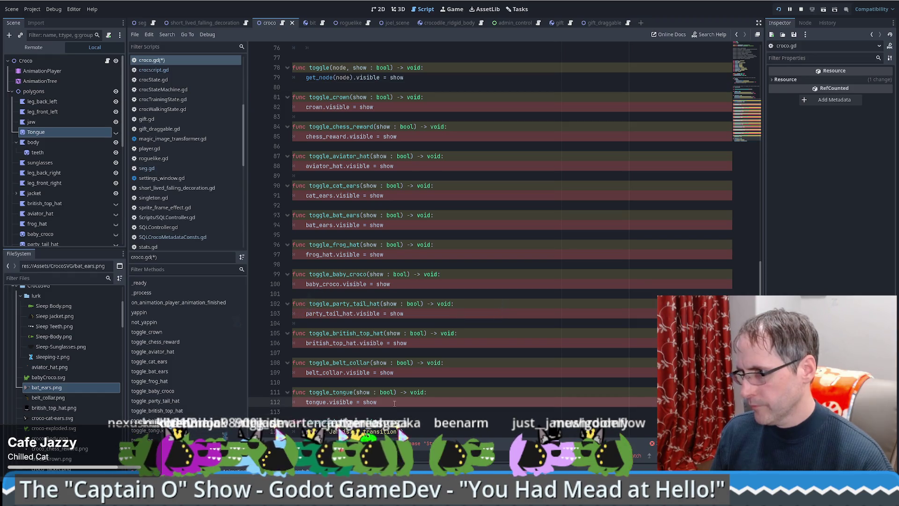
{"action": "left_click_drag", "start_coordinate": [393, 404], "coordinate": [261, 102]}
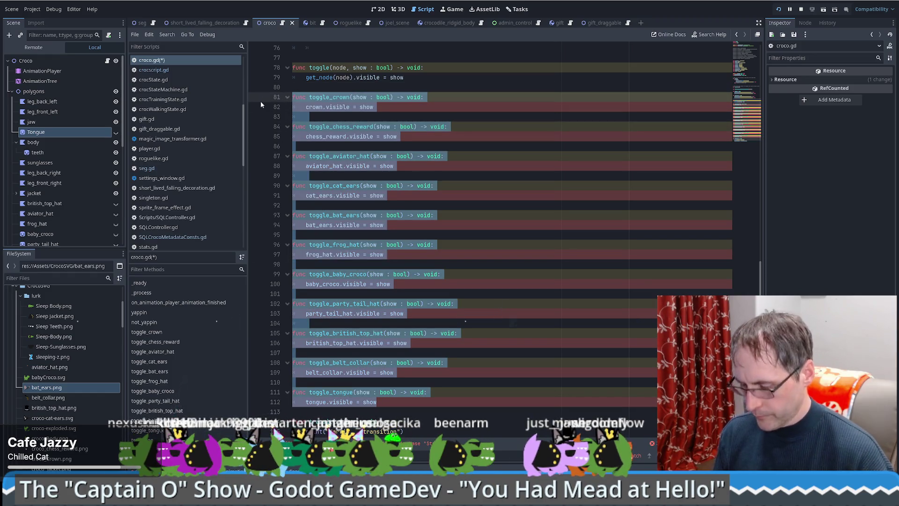
Step: Comment out the old toggle functions and save croco.gd
{"action": "key", "text": "ctrl+k"}
{"action": "left_click", "coordinate": [261, 101]}
{"action": "scroll", "coordinate": [419, 231], "scroll_direction": "up", "scroll_amount": 5}
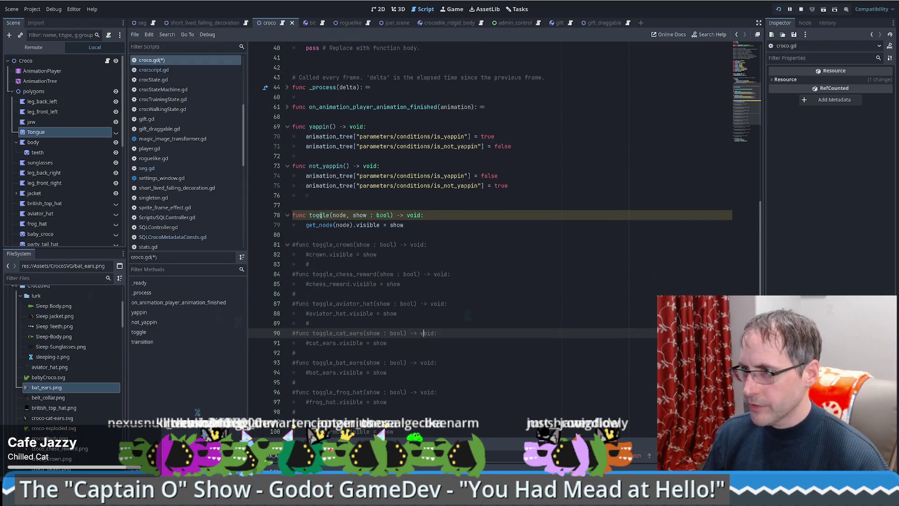
{"action": "scroll", "coordinate": [446, 241], "scroll_direction": "up", "scroll_amount": 7}
{"action": "key", "text": "ctrl+s"}
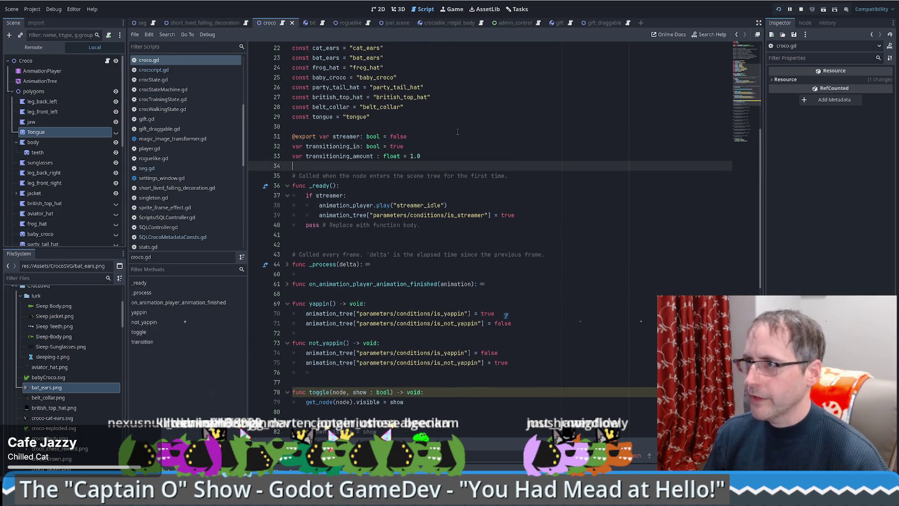
Step: Run the game with F5 to test the generic toggle function
{"action": "scroll", "coordinate": [458, 132], "scroll_direction": "down", "scroll_amount": 7}
{"action": "left_click", "coordinate": [341, 217]}
{"action": "double_click", "coordinate": [319, 215]}
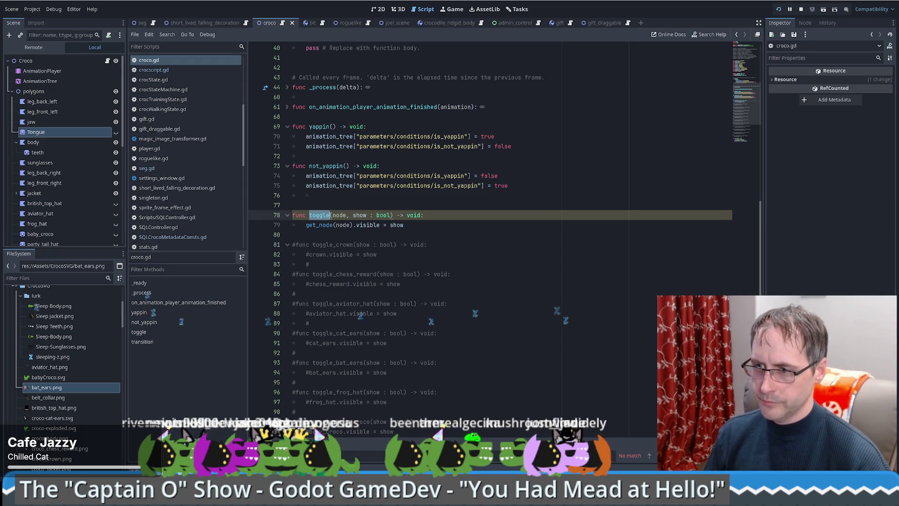
{"action": "key", "text": "ctrl+j"}
{"action": "key", "text": "F5"}
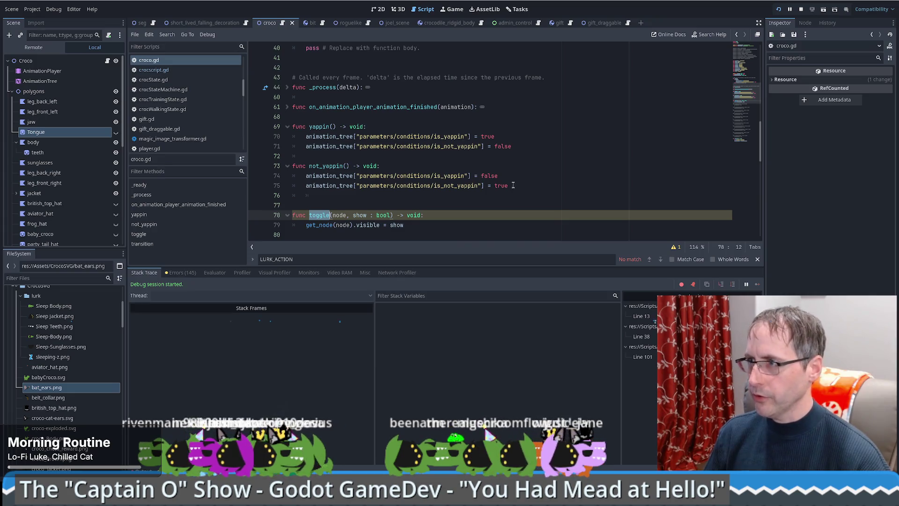
Step: Search the project for toggle_crown and open its definition in crocscript.gd
{"action": "scroll", "coordinate": [423, 175], "scroll_direction": "down", "scroll_amount": 4}
{"action": "double_click", "coordinate": [322, 127]}
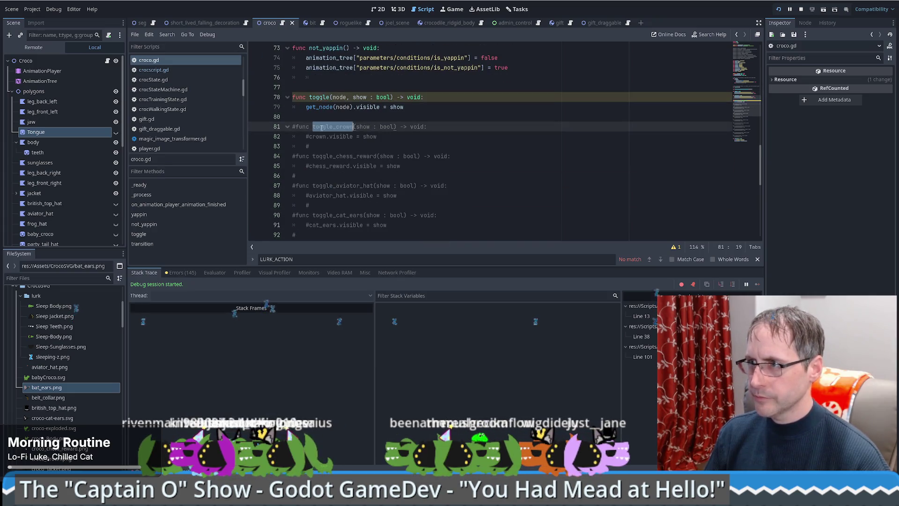
{"action": "key", "text": "ctrl+shift+f"}
{"action": "key", "text": "Return"}
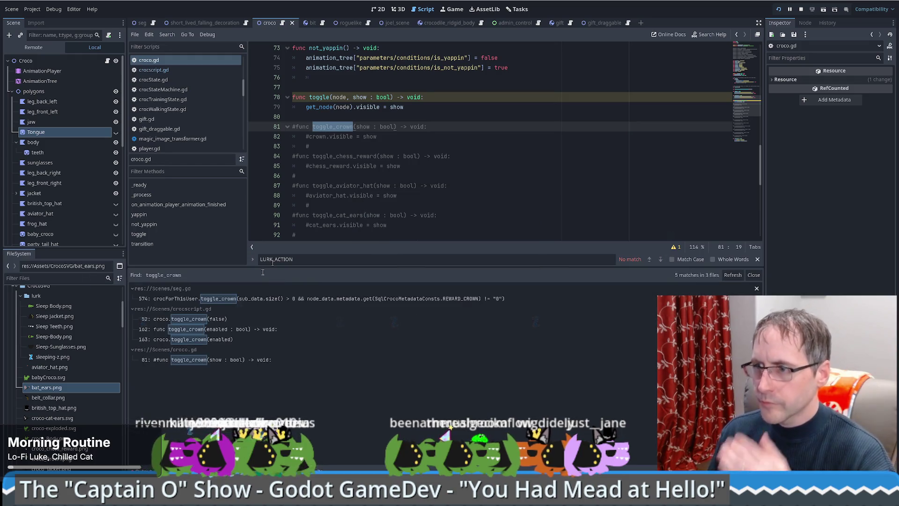
{"action": "left_click", "coordinate": [206, 360]}
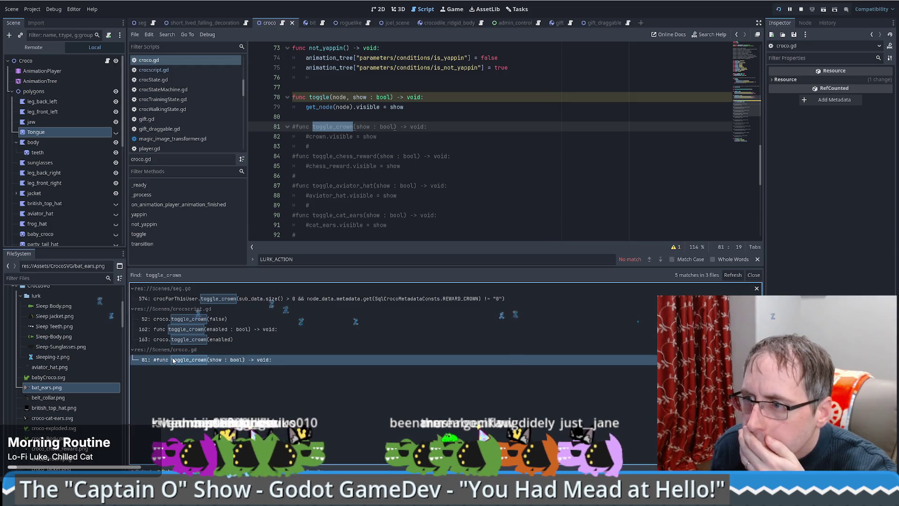
{"action": "left_click", "coordinate": [186, 329]}
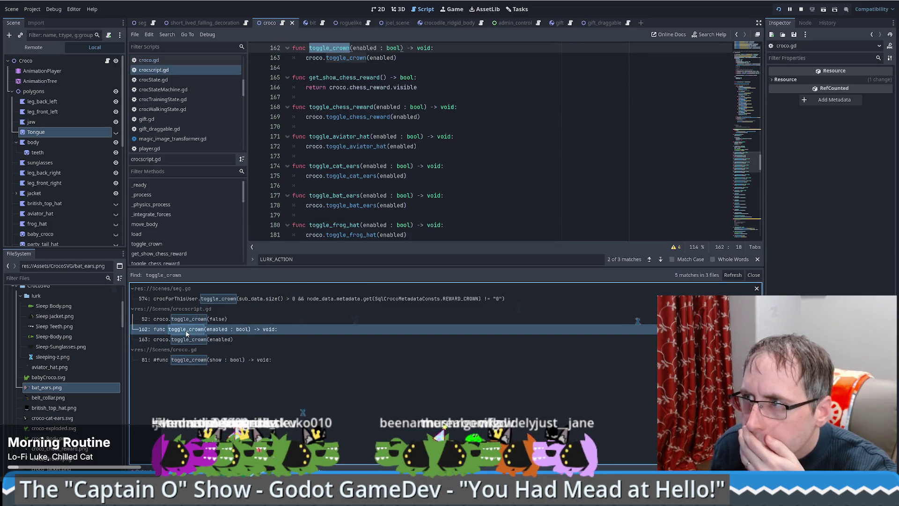
Step: Change line 163's toggle_crown call to croco.toggle(croco.crown, enabled)
{"action": "scroll", "coordinate": [434, 201], "scroll_direction": "up", "scroll_amount": 5}
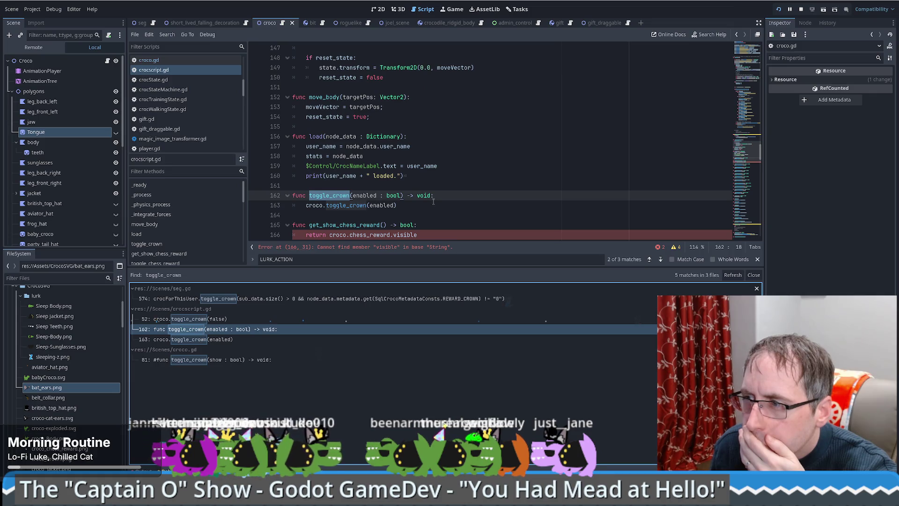
{"action": "scroll", "coordinate": [434, 202], "scroll_direction": "down", "scroll_amount": 1}
{"action": "left_click", "coordinate": [369, 177]}
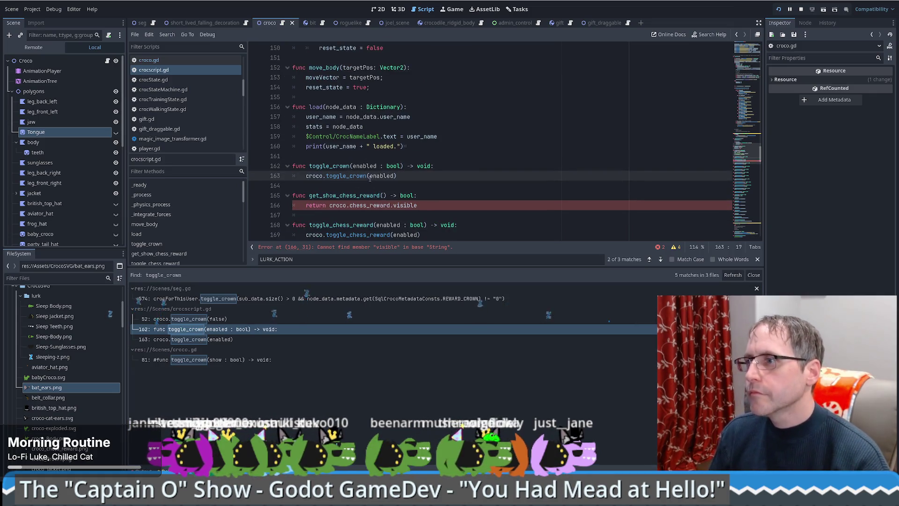
{"action": "left_click", "coordinate": [369, 175], "text": "shift"}
{"action": "key", "text": "BackSpace"}
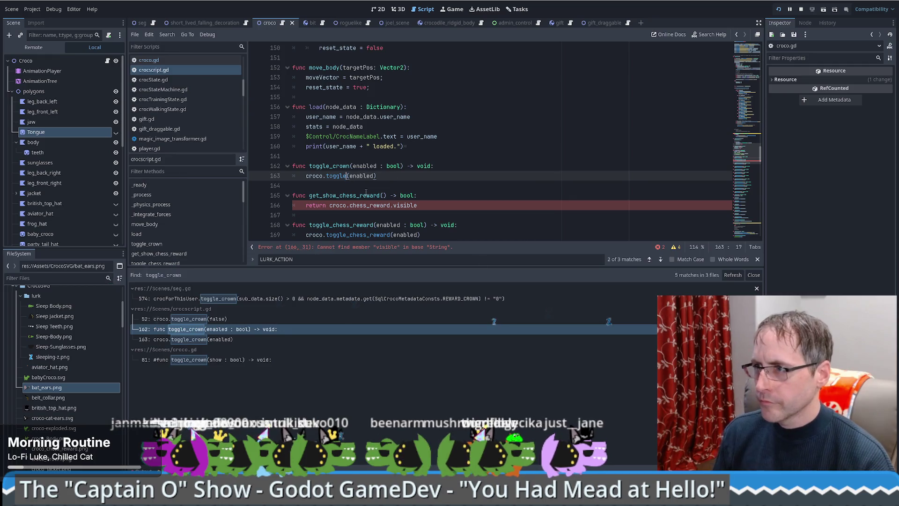
{"action": "type", "text": "(croco "}
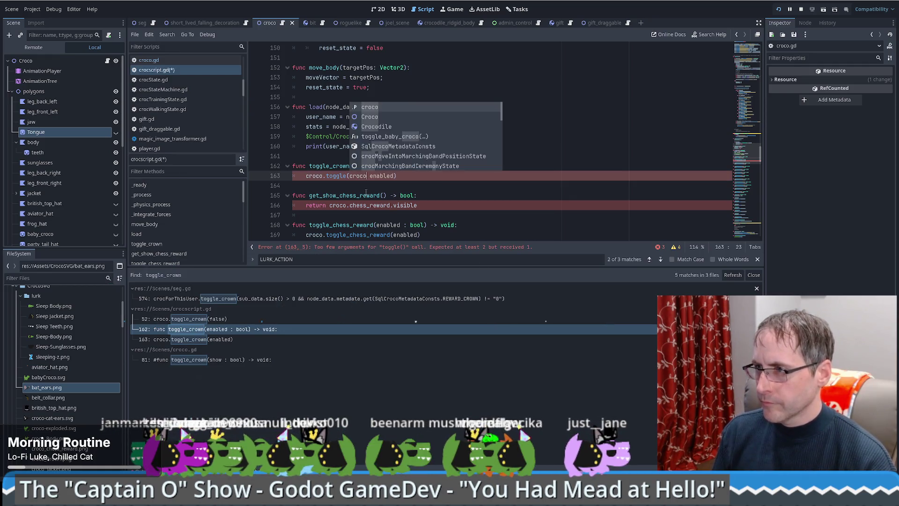
{"action": "type", "text": ".crown,"}
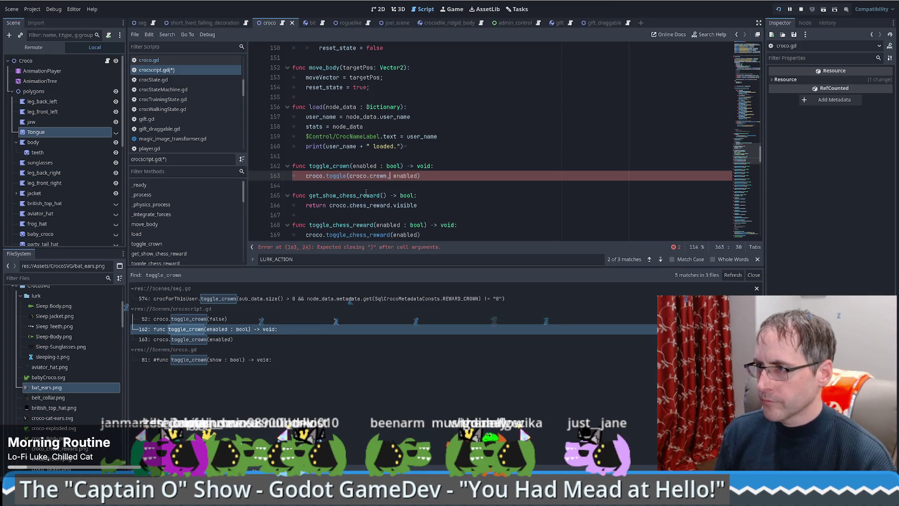
Step: Paste the toggle call above get_show_chess_reward's return, using croco.chess_reward instead of crown
{"action": "scroll", "coordinate": [441, 159], "scroll_direction": "down", "scroll_amount": 1}
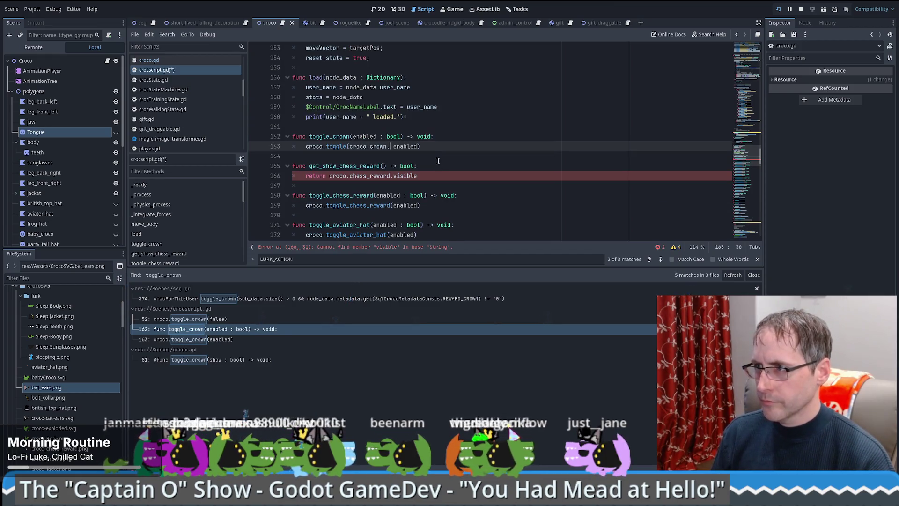
{"action": "left_click_drag", "start_coordinate": [443, 147], "coordinate": [450, 139]}
{"action": "key", "text": "ctrl+c"}
{"action": "double_click", "coordinate": [369, 176]}
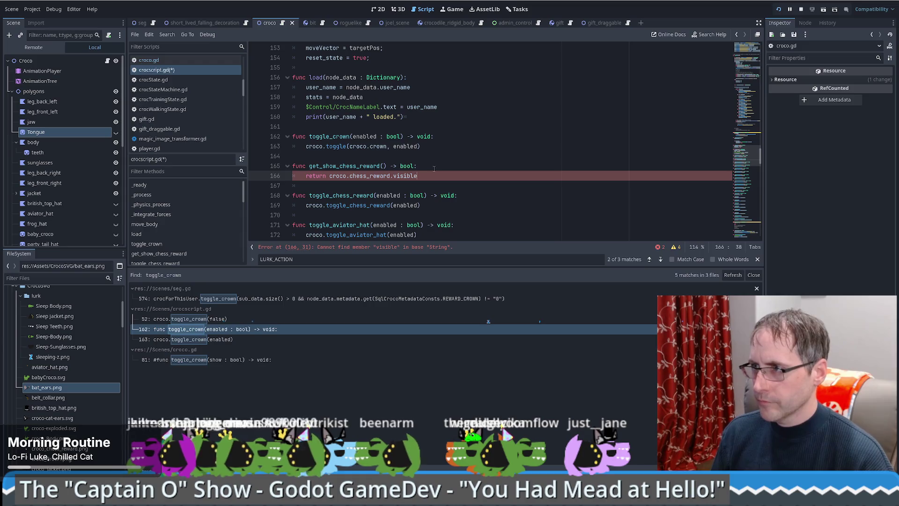
{"action": "key", "text": "ctrl+v"}
{"action": "key", "text": "ctrl+c"}
{"action": "double_click", "coordinate": [368, 175]}
{"action": "key", "text": "ctrl+v"}
{"action": "left_click_drag", "start_coordinate": [447, 176], "coordinate": [457, 185]}
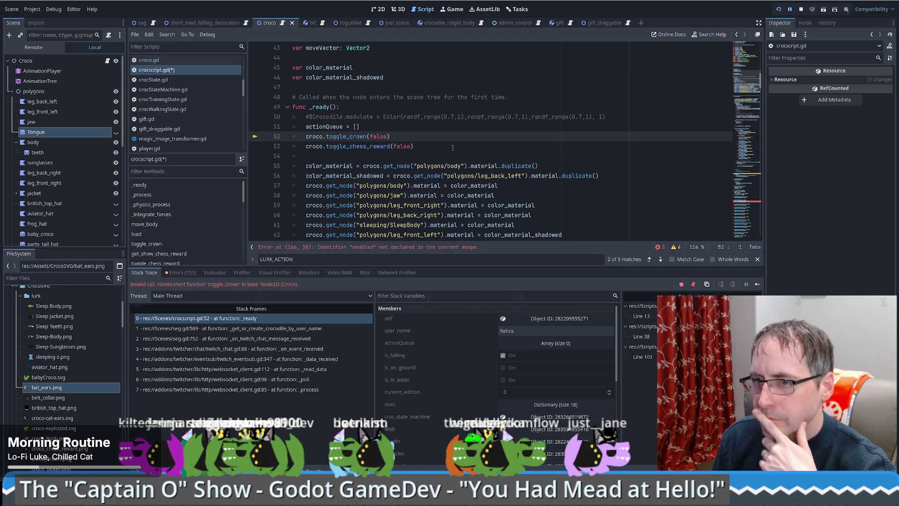
Step: Stop the running game with the toolbar Stop button
{"action": "left_click", "coordinate": [801, 9]}
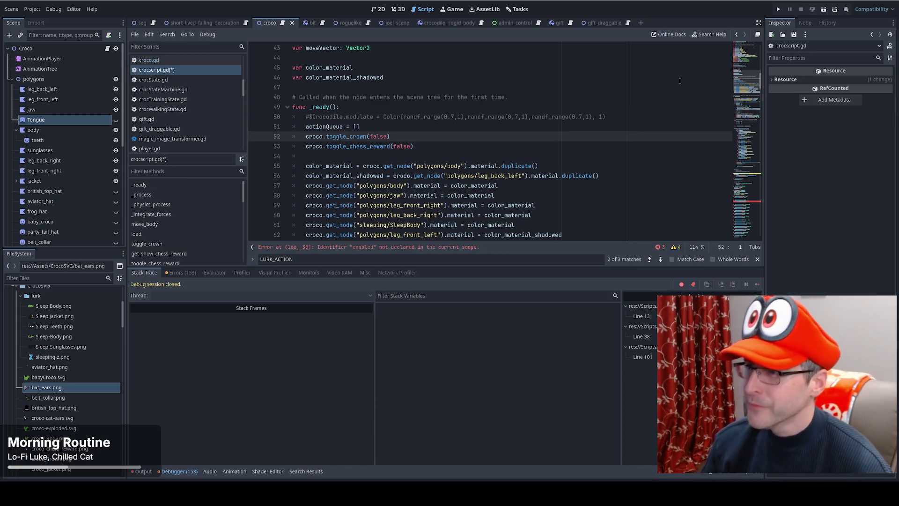
Step: Delete the croco.toggle(croco.chess_reward, enabled) line from get_show_chess_reward with Ctrl+Shift+K
{"action": "key", "text": "Down"}
{"action": "key", "text": "End"}
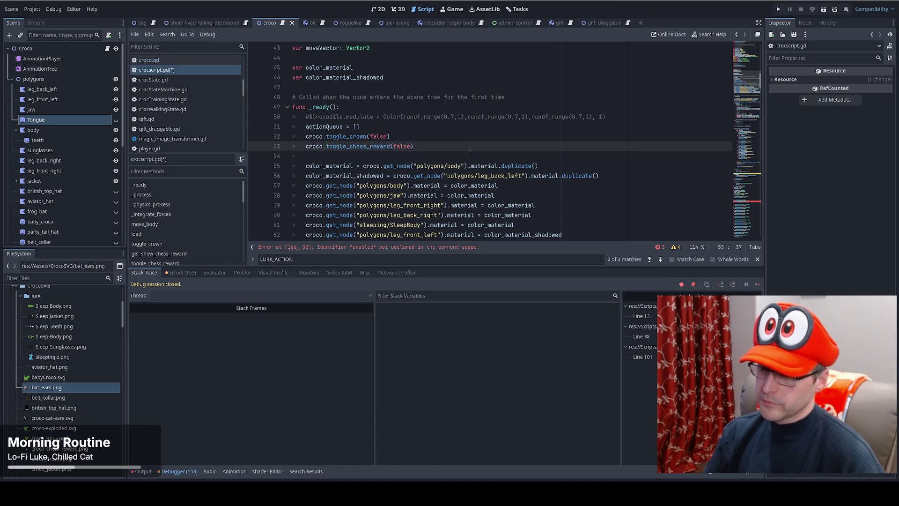
{"action": "key", "text": "ctrl+z"}
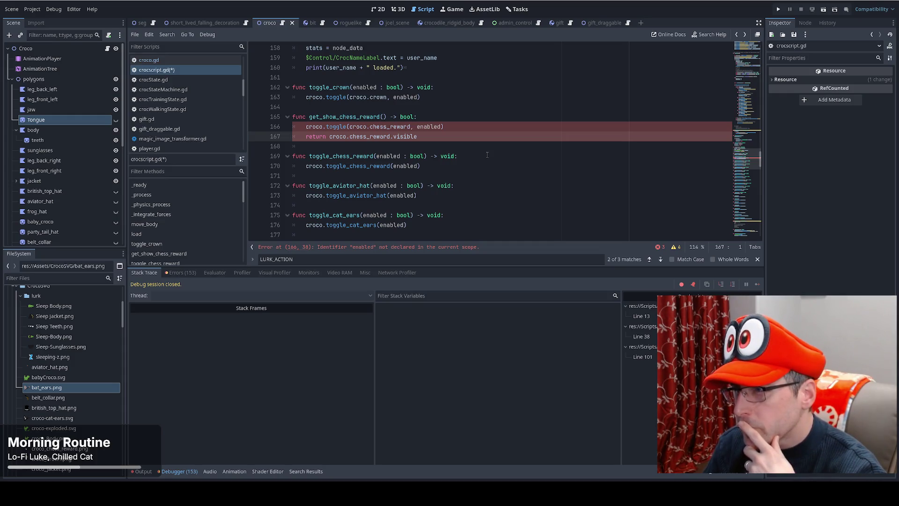
{"action": "left_click", "coordinate": [476, 127]}
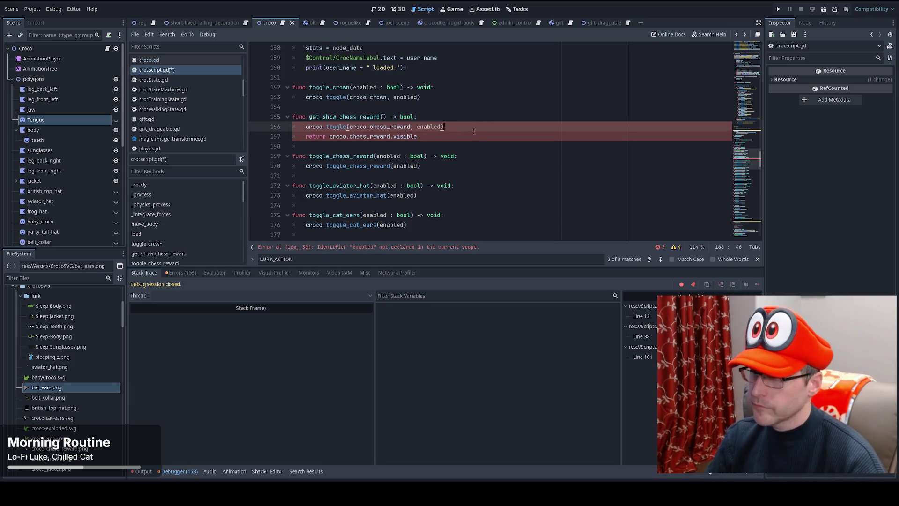
{"action": "key", "text": "ctrl+shift+k"}
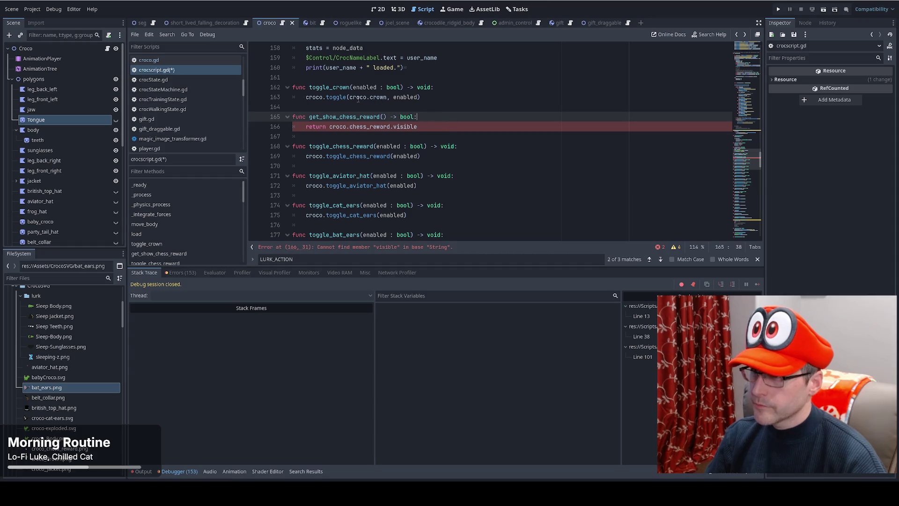
{"action": "left_click", "coordinate": [480, 127]}
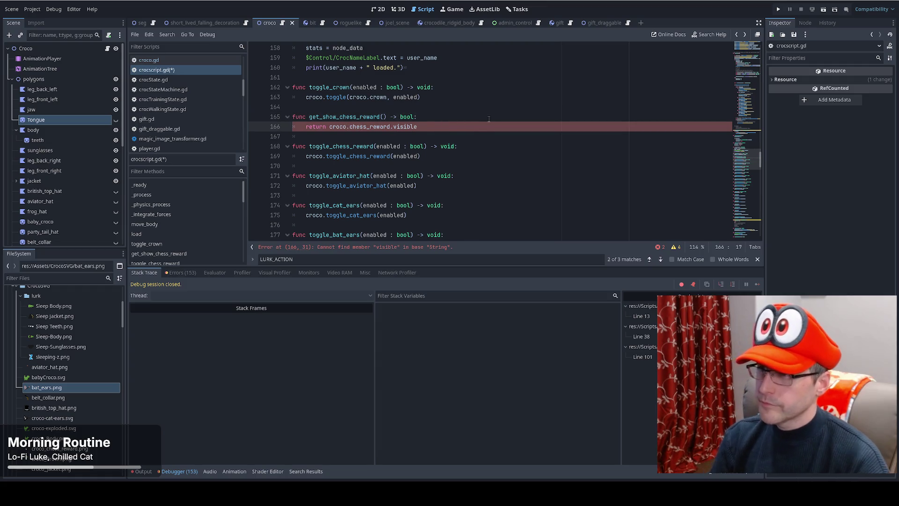
Step: Change get_show_chess_reward to return croco.get_node(croco.chess_reward).visible
{"action": "type", "text": ".get"}
{"action": "type", "text": "_node(cr"}
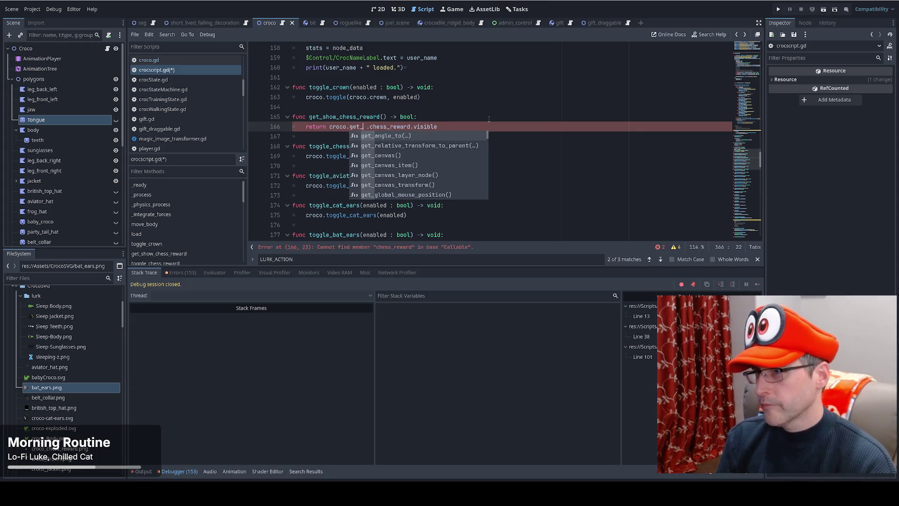
{"action": "type", "text": "oco.ch"}
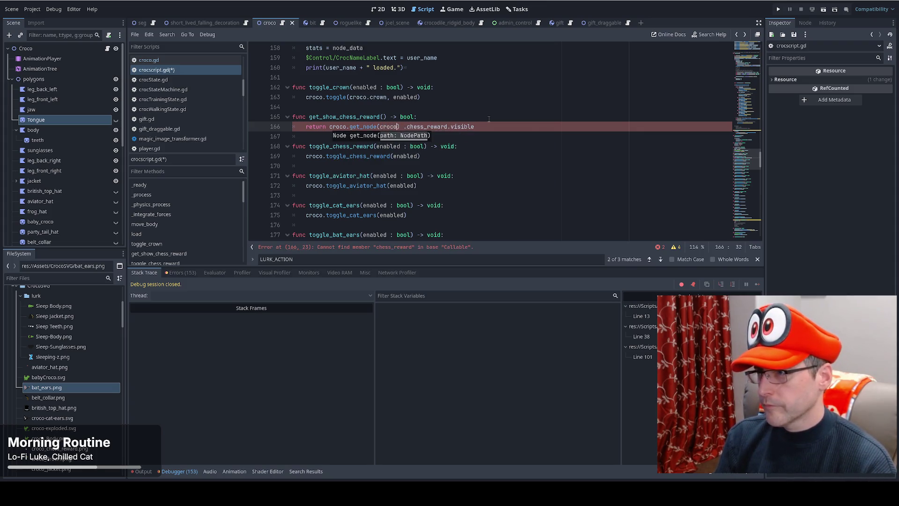
{"action": "key", "text": "Return"}
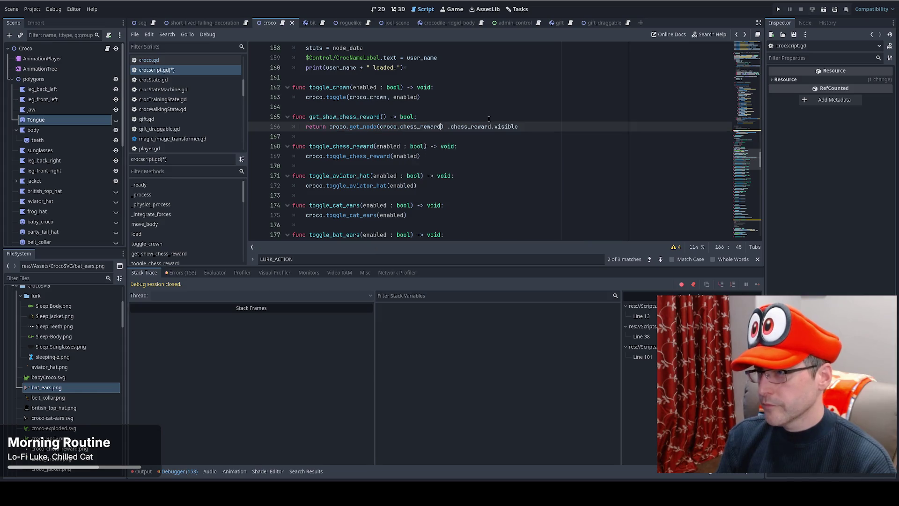
{"action": "left_click", "coordinate": [493, 126], "text": "shift"}
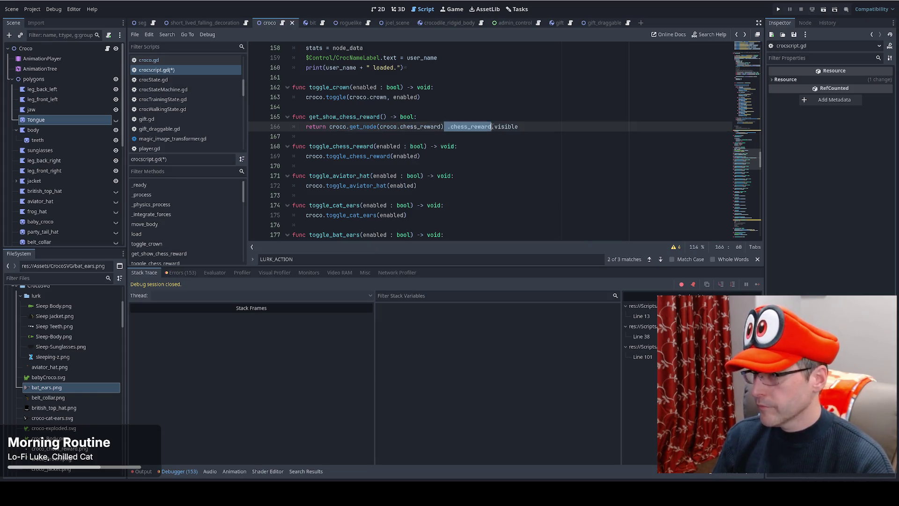
{"action": "key", "text": "BackSpace"}
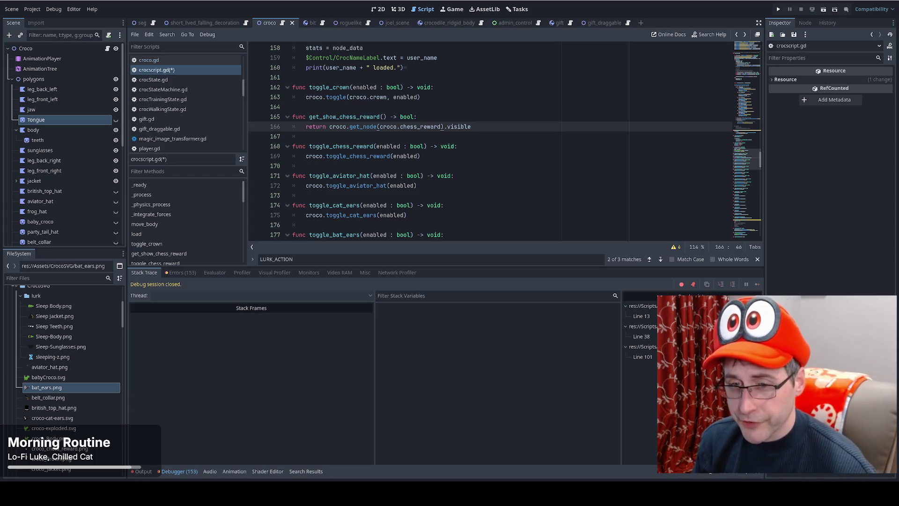
{"action": "left_click", "coordinate": [487, 116]}
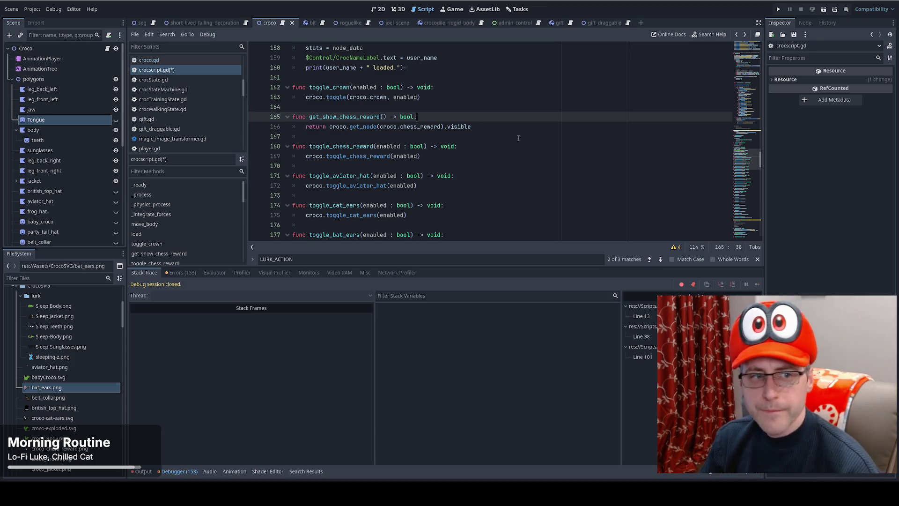
{"action": "key", "text": "Up"}
{"action": "key", "text": "Up"}
{"action": "key", "text": "Up"}
{"action": "key", "text": "Down"}
{"action": "key", "text": "Down"}
{"action": "key", "text": "Down"}
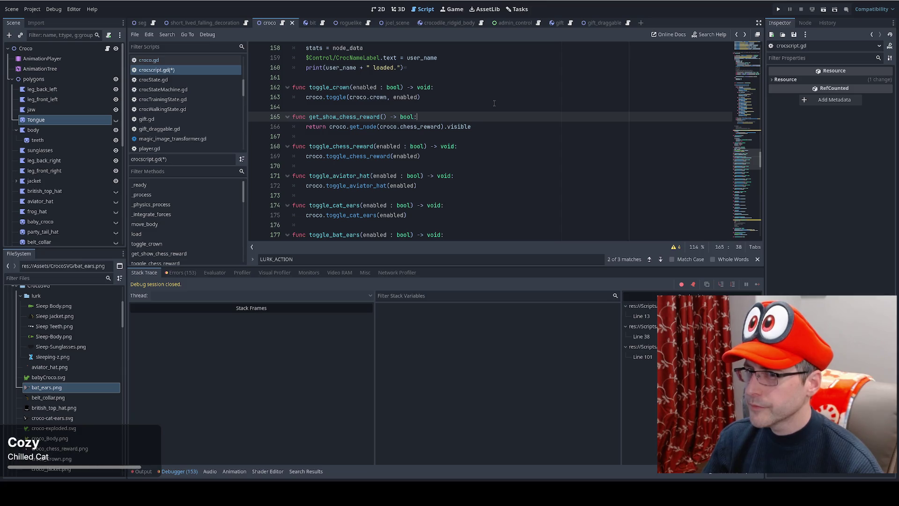
Step: Copy the crown toggle call and convert toggle_chess_reward to croco.toggle(croco.chess_reward, enabled)
{"action": "left_click", "coordinate": [470, 89]}
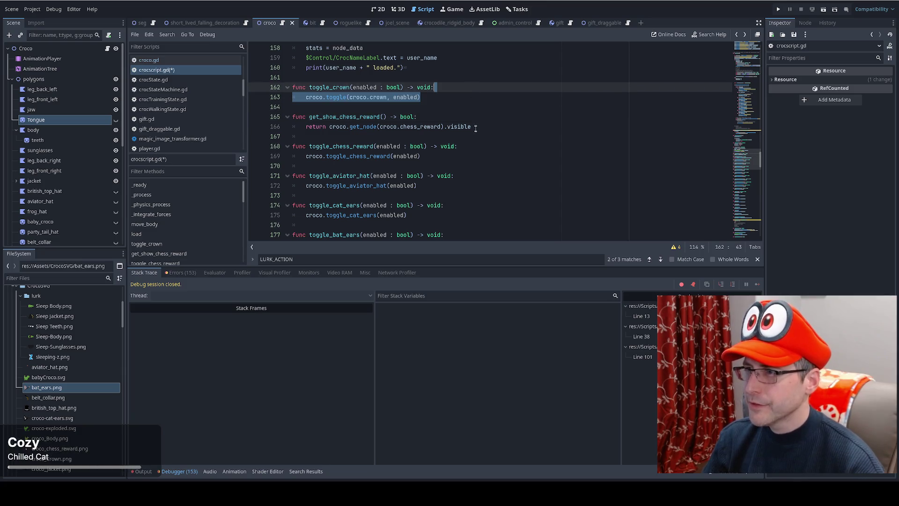
{"action": "left_click", "coordinate": [469, 145]}
{"action": "key", "text": "Return"}
{"action": "key", "text": "ctrl+v"}
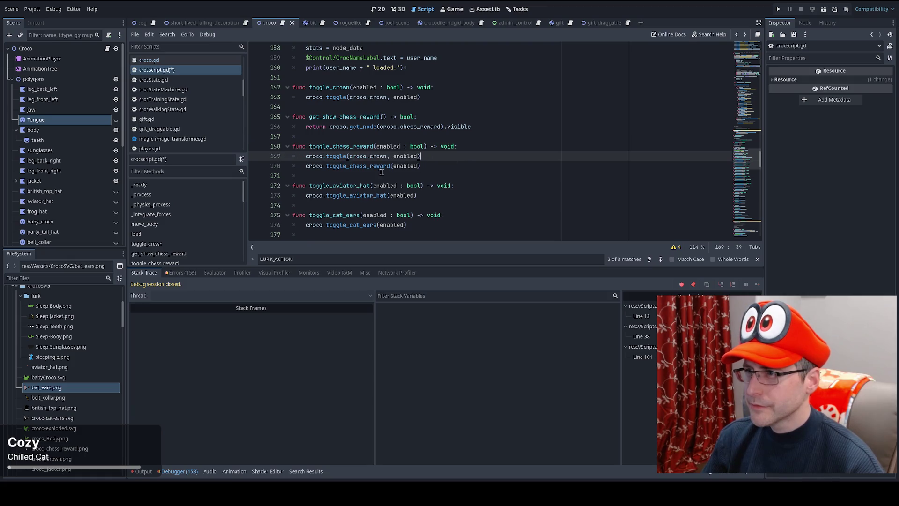
{"action": "double_click", "coordinate": [378, 156]}
{"action": "type", "text": "ch"}
{"action": "key", "text": "Return"}
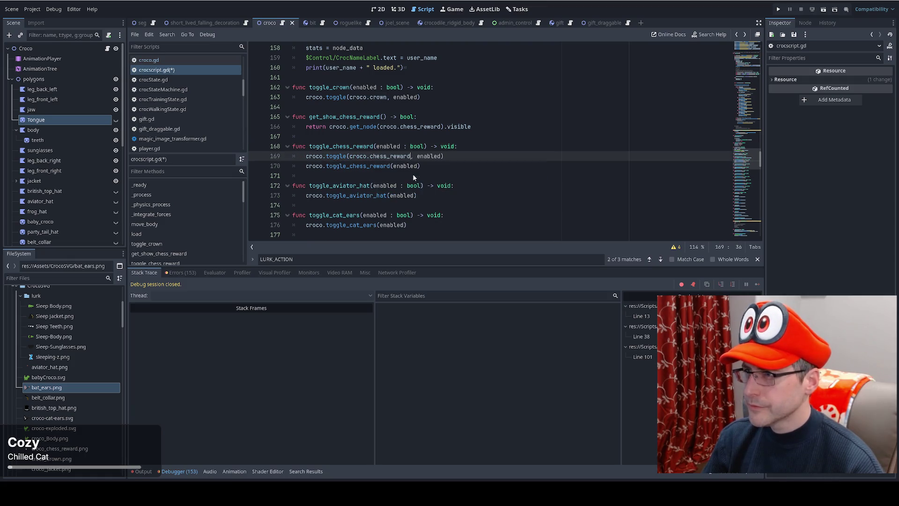
{"action": "triple_click", "coordinate": [434, 165]}
{"action": "key", "text": "BackSpace"}
{"action": "key", "text": "BackSpace"}
Step: Convert toggle_aviator_hat to call croco.toggle(croco.aviator_hat, enabled), removing the old call
{"action": "left_click", "coordinate": [457, 176]}
{"action": "key", "text": "Return"}
{"action": "key", "text": "ctrl+v"}
{"action": "double_click", "coordinate": [377, 186]}
{"action": "type", "text": "avi"}
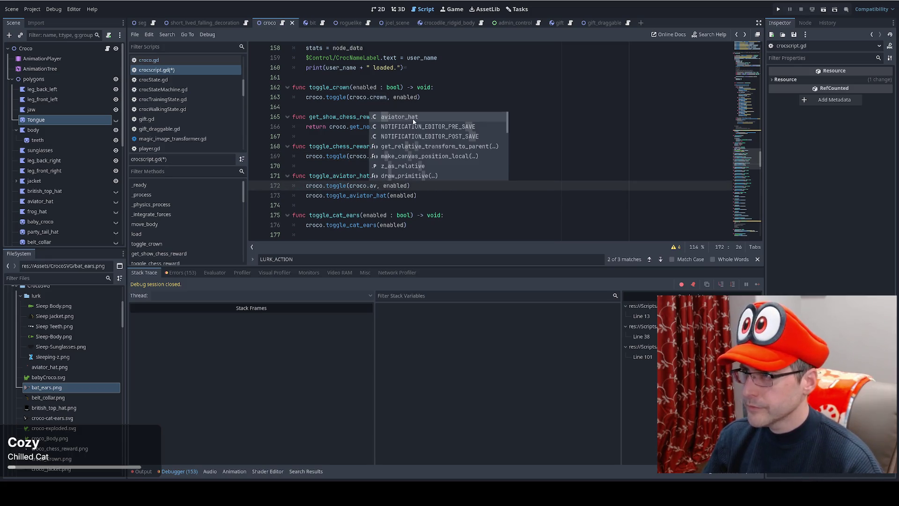
{"action": "key", "text": "Return"}
{"action": "triple_click", "coordinate": [422, 195]}
{"action": "key", "text": "BackSpace"}
{"action": "key", "text": "BackSpace"}
Step: Convert toggle_cat_ears to call croco.toggle(croco.cat_ears, enabled), removing the old call
{"action": "left_click", "coordinate": [453, 205]}
{"action": "key", "text": "Return"}
{"action": "key", "text": "ctrl+v"}
{"action": "double_click", "coordinate": [387, 215]}
{"action": "type", "text": "c"}
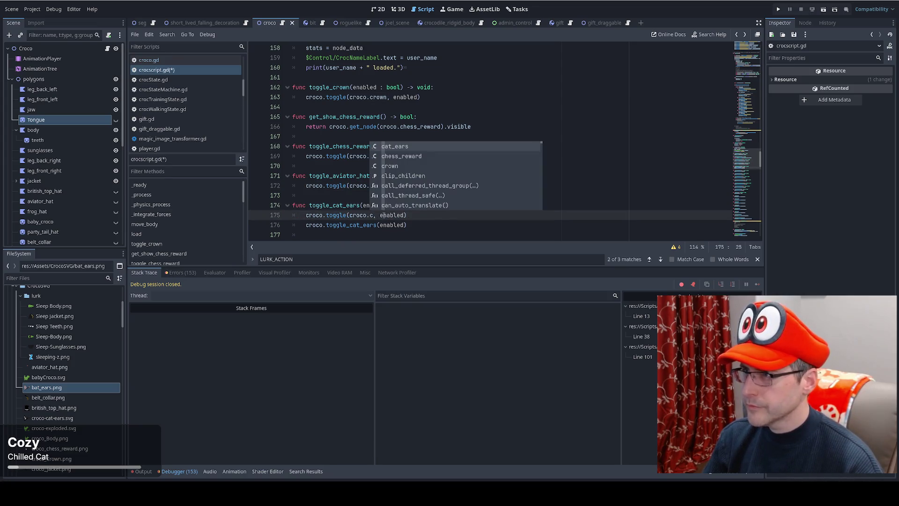
{"action": "left_click", "coordinate": [414, 148]}
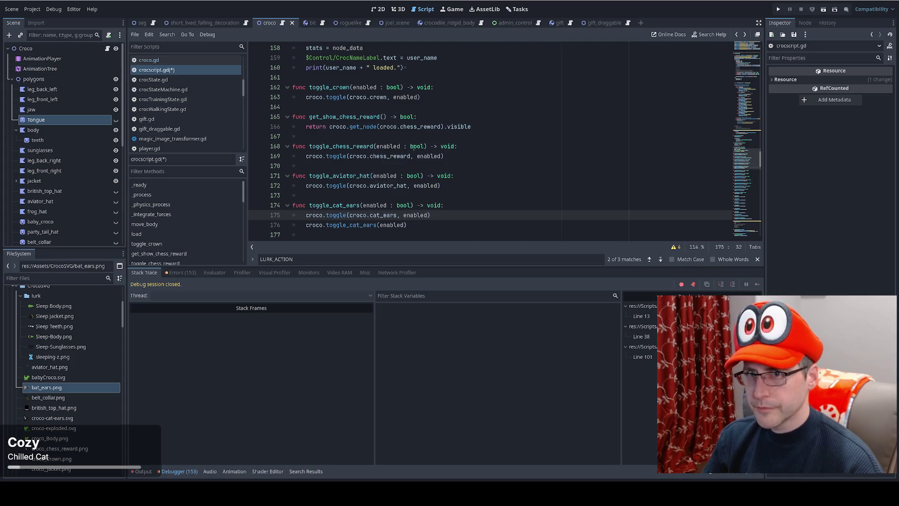
{"action": "scroll", "coordinate": [419, 168], "scroll_direction": "down", "scroll_amount": 2}
{"action": "key", "text": "End"}
{"action": "key", "text": "shift+Down"}
{"action": "key", "text": "BackSpace"}
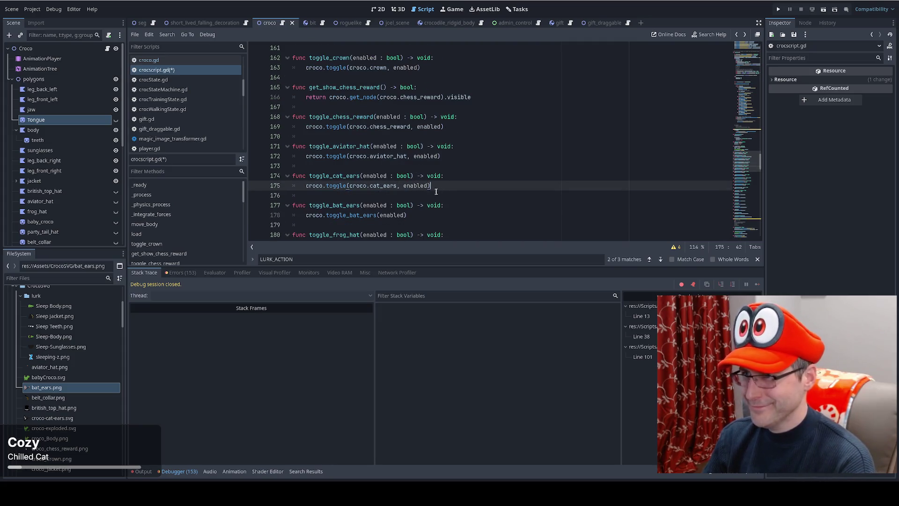
Step: Convert toggle_bat_ears to call croco.toggle(croco.bat_ears, enabled), removing the old call
{"action": "scroll", "coordinate": [365, 190], "scroll_direction": "down", "scroll_amount": 1}
{"action": "left_click", "coordinate": [364, 187]}
{"action": "key", "text": "ctrl+v"}
{"action": "double_click", "coordinate": [371, 186]}
{"action": "type", "text": "bat"}
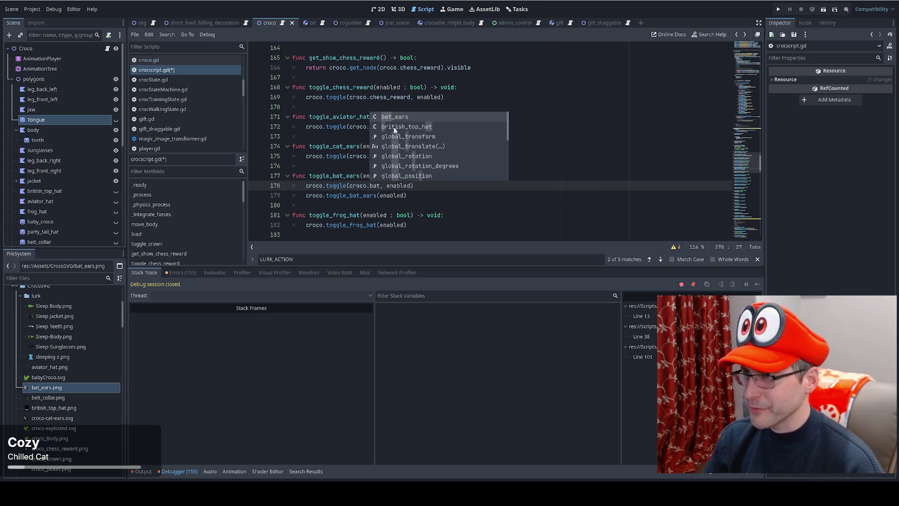
{"action": "left_click", "coordinate": [396, 119]}
{"action": "key", "text": "shift+Down"}
{"action": "key", "text": "BackSpace"}
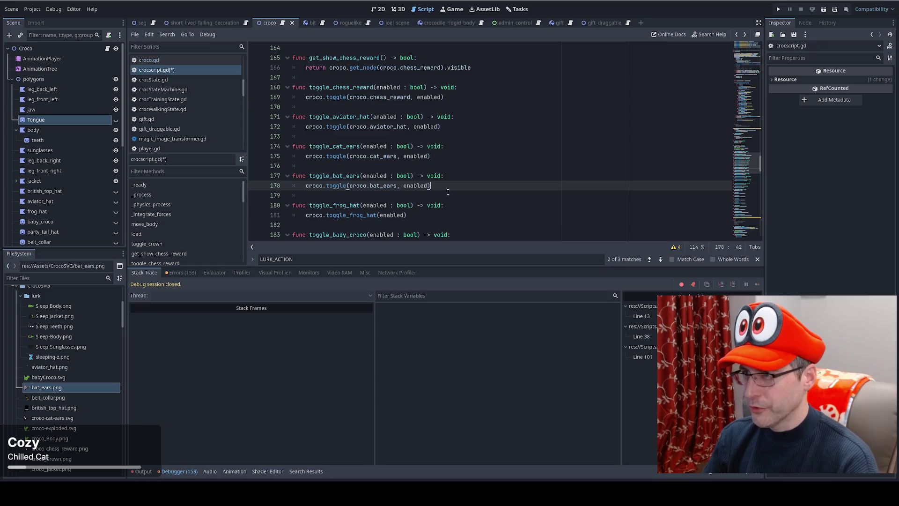
Step: Add a croco.toggle(croco.frog_hat, enabled) call under toggle_frog_hat
{"action": "scroll", "coordinate": [447, 190], "scroll_direction": "down", "scroll_amount": 1}
{"action": "left_click", "coordinate": [445, 176]}
{"action": "key", "text": "Return"}
{"action": "key", "text": "ctrl+v"}
{"action": "double_click", "coordinate": [379, 186]}
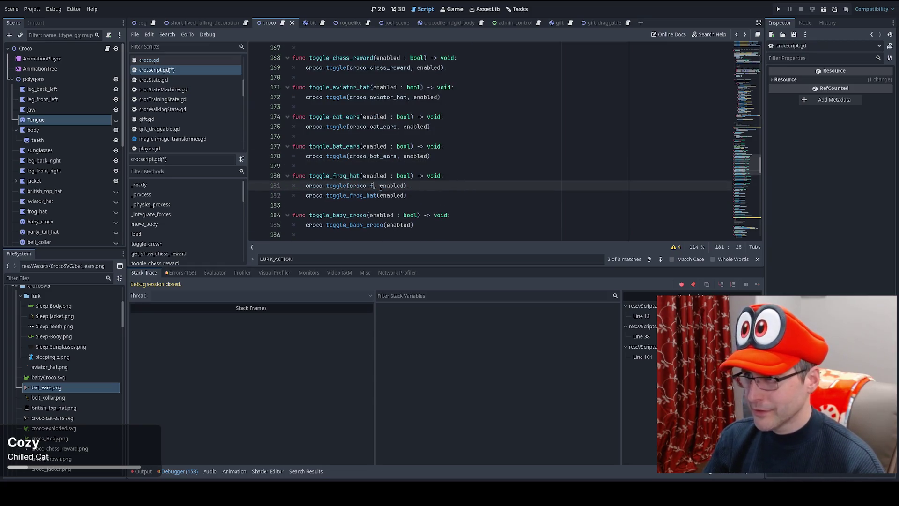
{"action": "type", "text": "fr"}
{"action": "left_click", "coordinate": [397, 121]}
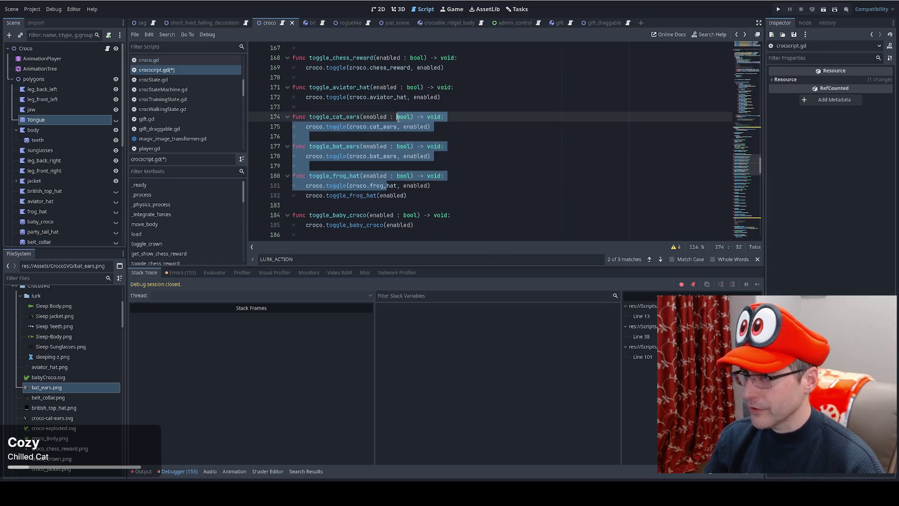
Step: Delete the old frog_hat call and convert toggle_baby_croco to croco.toggle(croco.baby_croco, enabled)
{"action": "left_click", "coordinate": [443, 186]}
{"action": "key", "text": "shift+Down"}
{"action": "key", "text": "BackSpace"}
{"action": "scroll", "coordinate": [447, 183], "scroll_direction": "down", "scroll_amount": 1}
{"action": "left_click", "coordinate": [455, 180]}
{"action": "key", "text": "Return"}
{"action": "type", "text": "croco.toggle(croco.crown, enabled)"}
{"action": "type", "text": "b"}
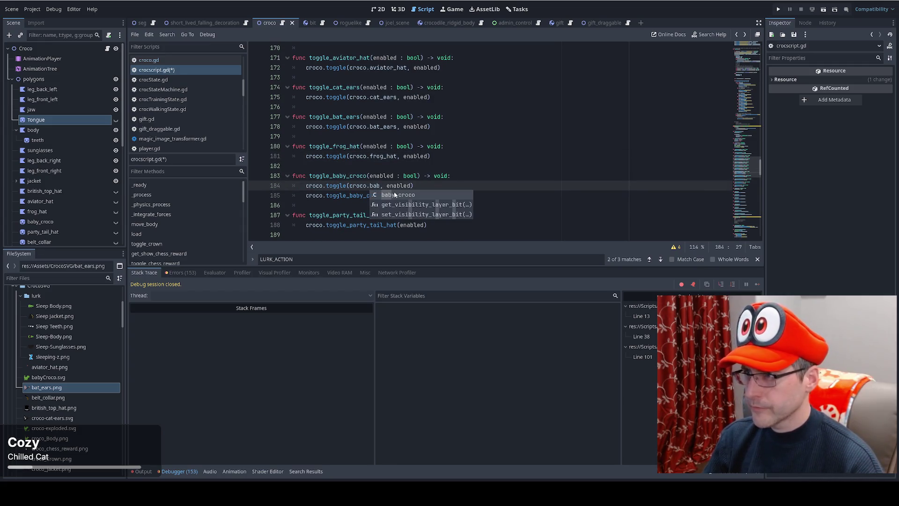
{"action": "key", "text": "Return"}
{"action": "key", "text": "End"}
{"action": "key", "text": "shift+Down"}
{"action": "key", "text": "BackSpace"}
Step: Convert toggle_party_tail_hat to call croco.toggle(croco.party_tail_hat, enabled), removing the old call
{"action": "scroll", "coordinate": [468, 178], "scroll_direction": "down", "scroll_amount": 1}
{"action": "left_click", "coordinate": [469, 178]}
{"action": "key", "text": "Return"}
{"action": "type", "text": "croco.toggle(croco.crown, enabled)"}
{"action": "double_click", "coordinate": [378, 185]}
{"action": "type", "text": "part"}
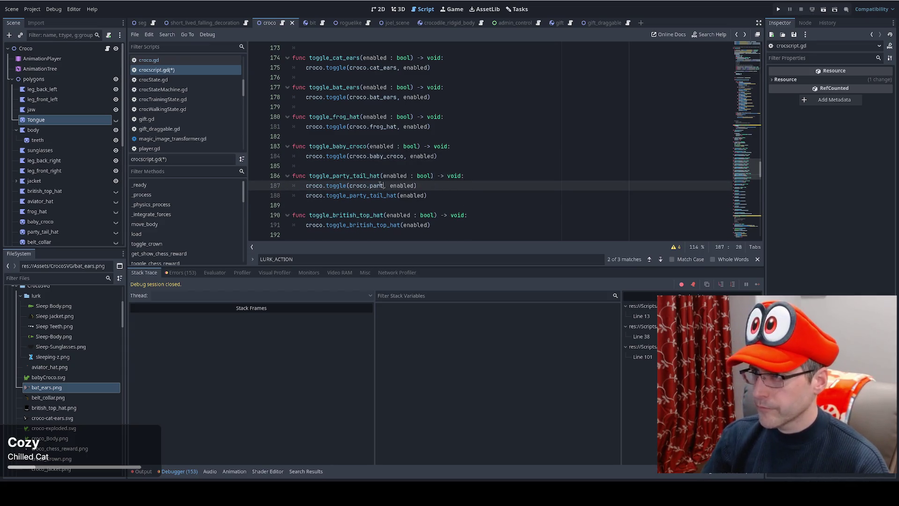
{"action": "key", "text": "Return"}
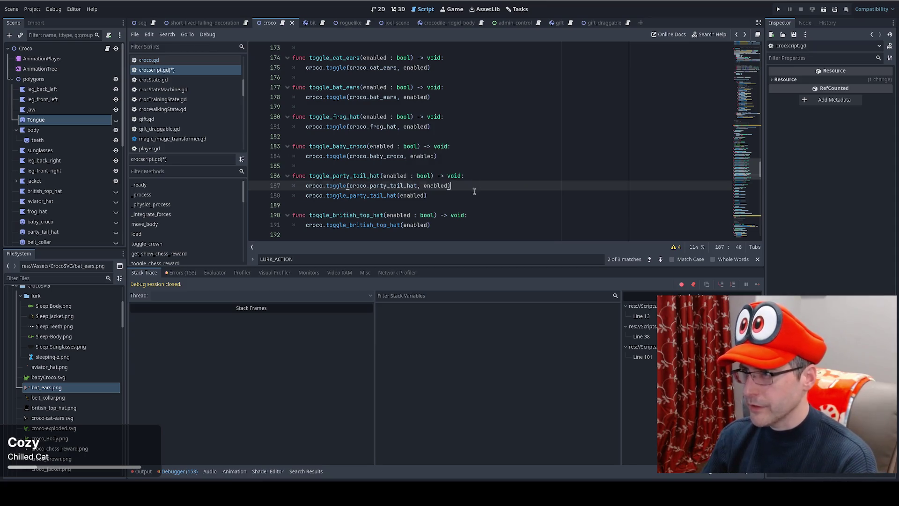
{"action": "key", "text": "shift+Down"}
{"action": "key", "text": "BackSpace"}
Step: Add a croco.toggle(croco.british_top_hat, enabled) call under toggle_british_top_hat
{"action": "key", "text": "Down"}
{"action": "key", "text": "Down"}
{"action": "key", "text": "End"}
{"action": "key", "text": "Return"}
{"action": "type", "text": "croco.toggle(croco.crown, enabled)"}
{"action": "double_click", "coordinate": [377, 215]}
{"action": "type", "text": "br"}
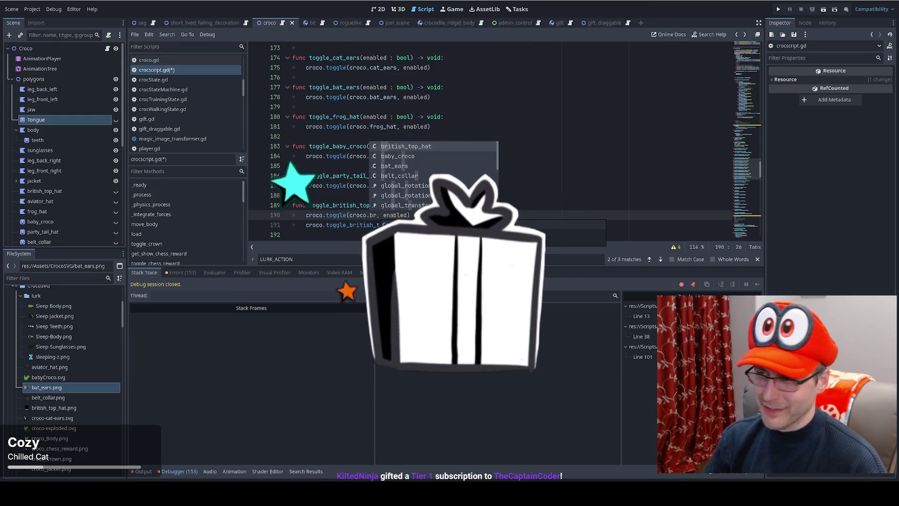
{"action": "key", "text": "Return"}
{"action": "type", "text": ", enabled)"}
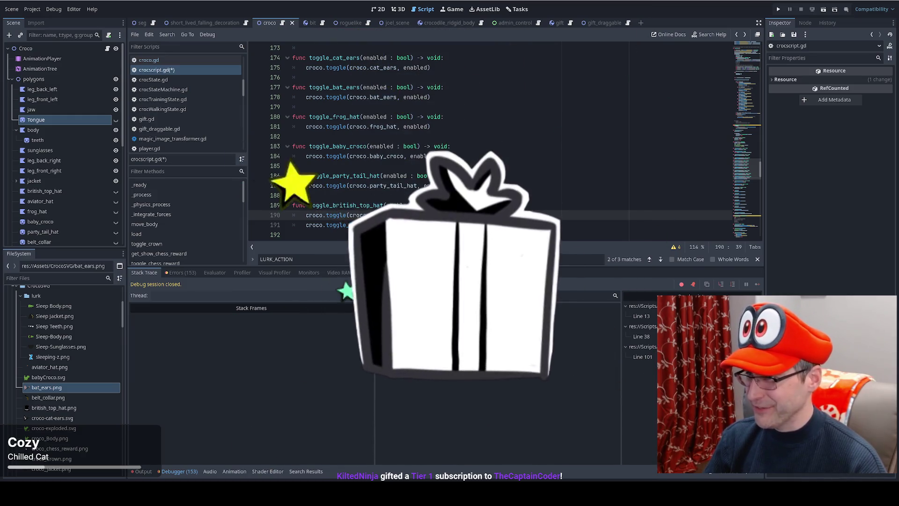
Step: Convert toggle_belt_collar to call croco.toggle(croco.belt_collar, enabled), removing the old call
{"action": "scroll", "coordinate": [492, 140], "scroll_direction": "down", "scroll_amount": 1}
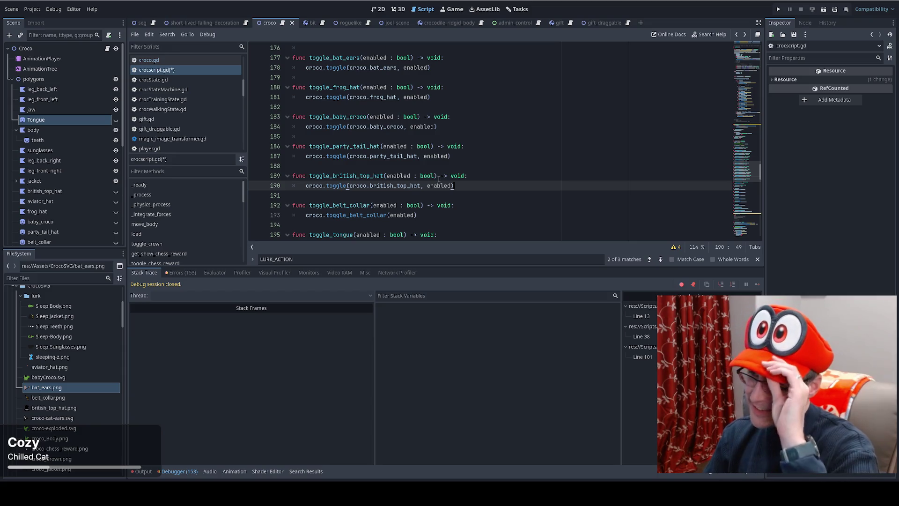
{"action": "scroll", "coordinate": [478, 195], "scroll_direction": "down", "scroll_amount": 1}
{"action": "left_click", "coordinate": [483, 178]}
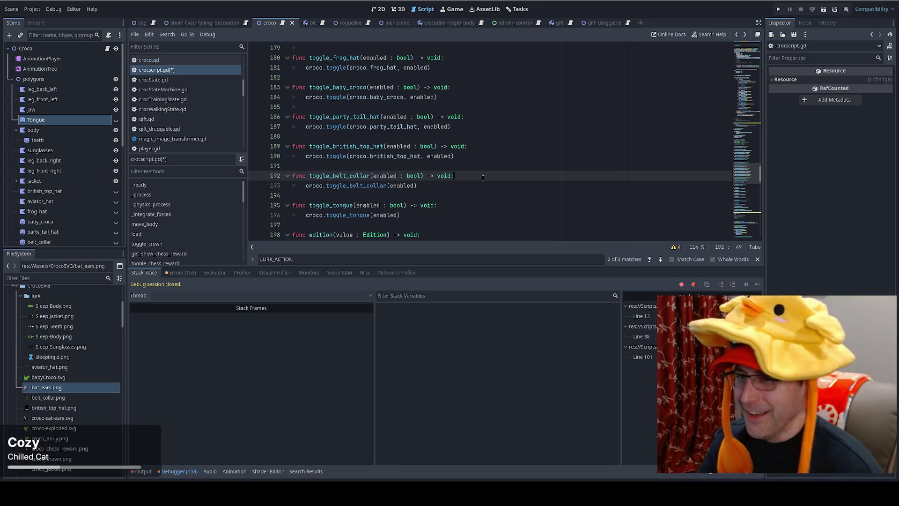
{"action": "scroll", "coordinate": [482, 192], "scroll_direction": "down", "scroll_amount": 1}
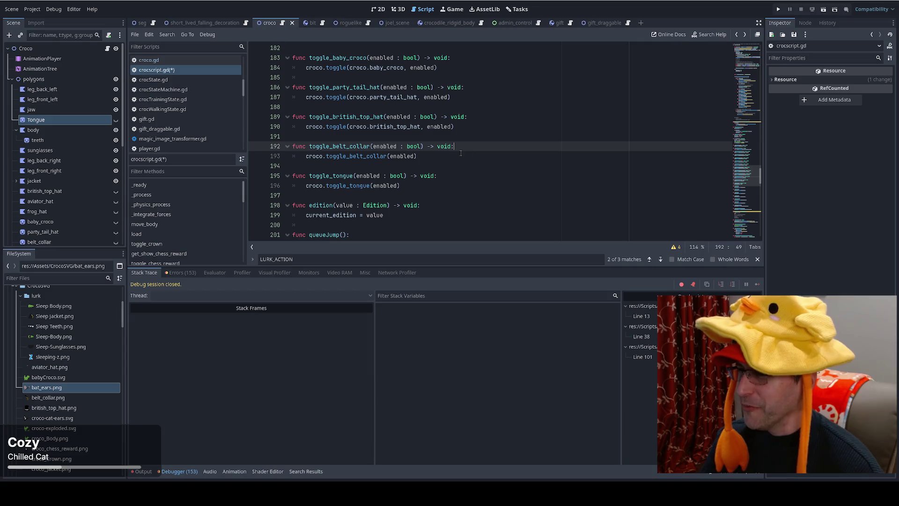
{"action": "key", "text": "Return"}
{"action": "type", "text": "croco.toggle(croco.crown, enabled)"}
{"action": "double_click", "coordinate": [377, 156]}
{"action": "type", "text": "bel"}
{"action": "key", "text": "Return"}
{"action": "left_click_drag", "start_coordinate": [457, 157], "coordinate": [457, 166]}
{"action": "key", "text": "BackSpace"}
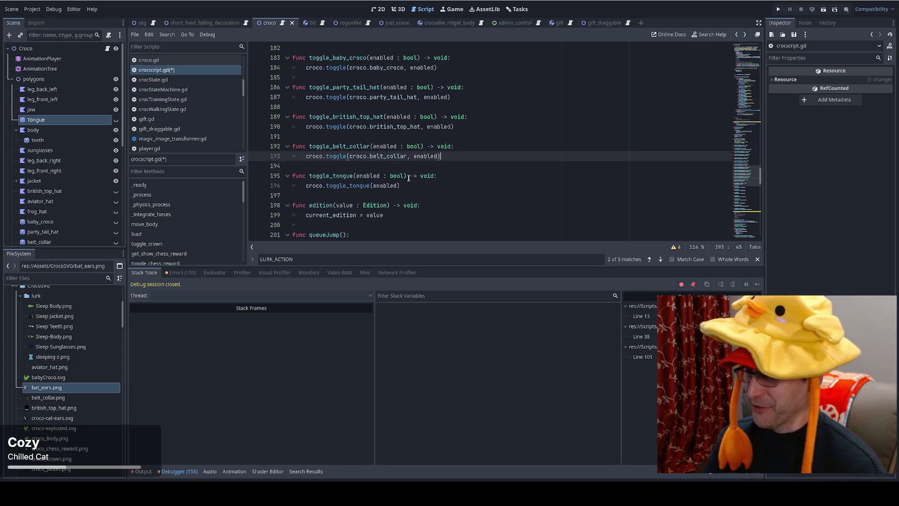
Step: Convert toggle_tongue to croco.toggle(croco.tongue, enabled), then jump to toggle's definition in croco.gd
{"action": "left_click", "coordinate": [453, 176]}
{"action": "key", "text": "Return"}
{"action": "type", "text": "croco.toggle(croco.crown, enabled)"}
{"action": "double_click", "coordinate": [380, 186]}
{"action": "type", "text": "t"}
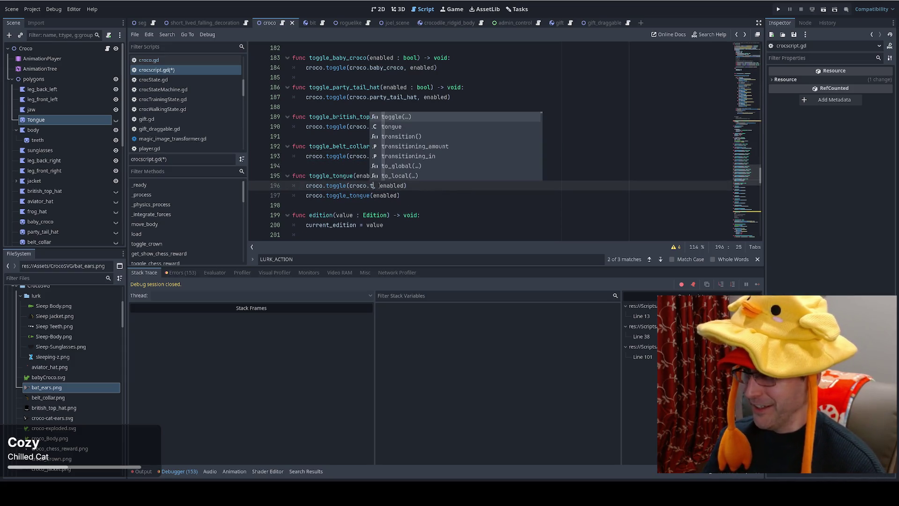
{"action": "left_click", "coordinate": [411, 127]}
{"action": "left_click", "coordinate": [441, 186]}
{"action": "key", "text": "shift+Down"}
{"action": "key", "text": "BackSpace"}
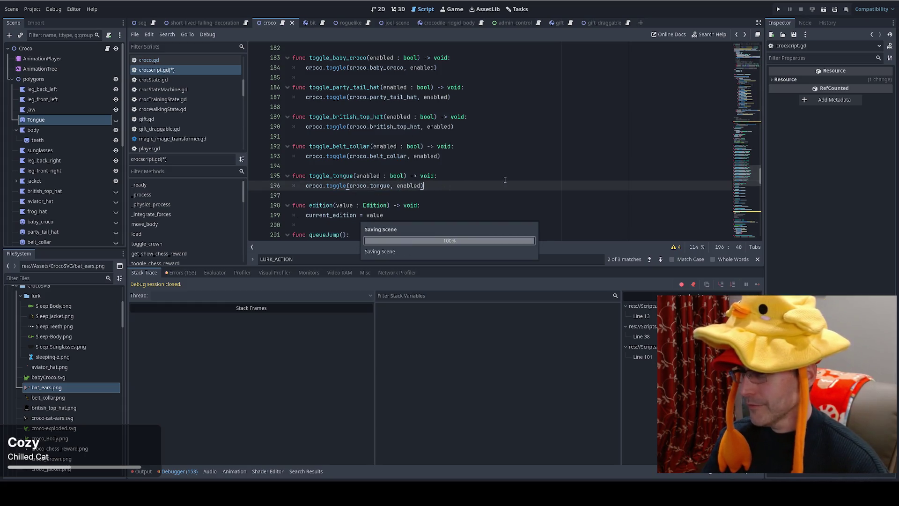
{"action": "left_click", "coordinate": [337, 186], "text": "ctrl"}
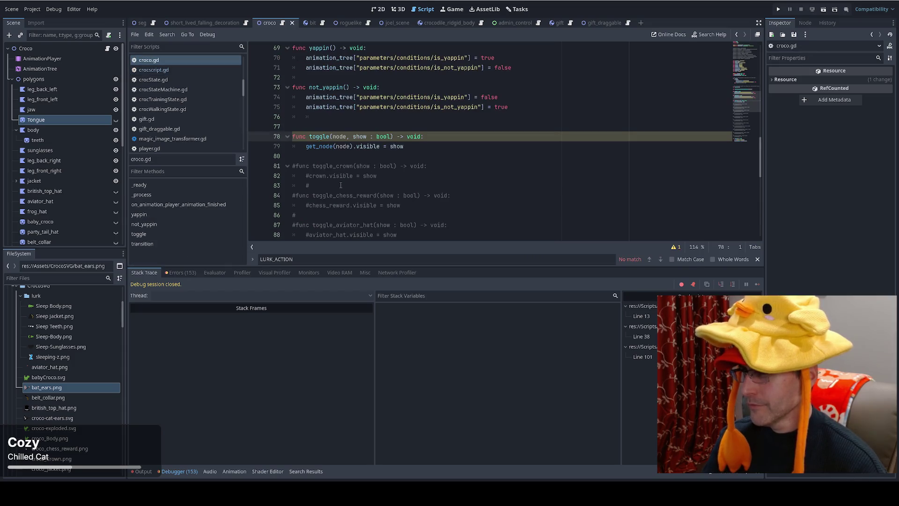
Step: Change toggle's lookup to get_node("$polygons/"+node).visible = show and duplicate that line
{"action": "left_click", "coordinate": [403, 148]}
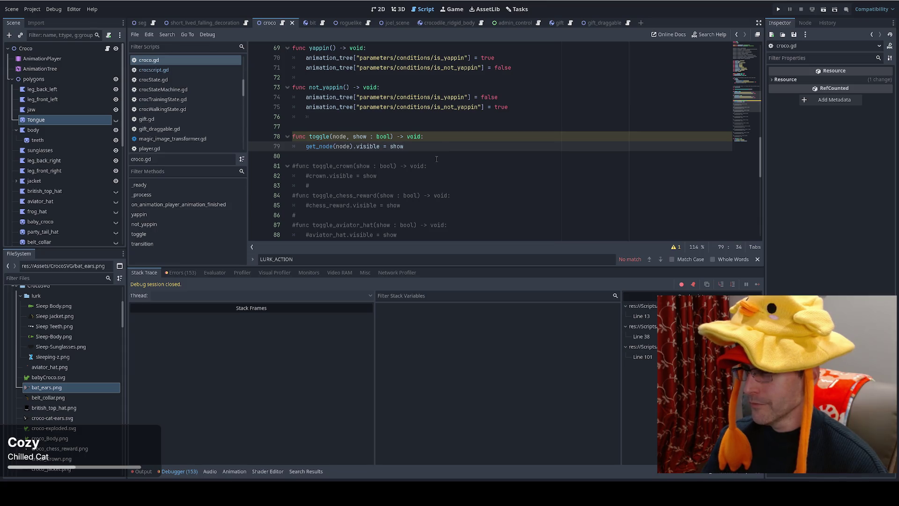
{"action": "scroll", "coordinate": [436, 159], "scroll_direction": "up", "scroll_amount": 20}
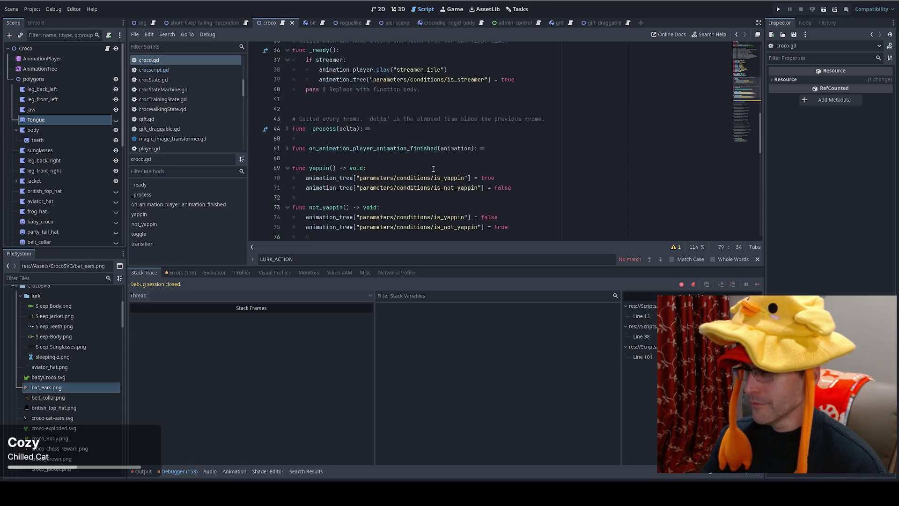
{"action": "scroll", "coordinate": [436, 175], "scroll_direction": "down", "scroll_amount": 17}
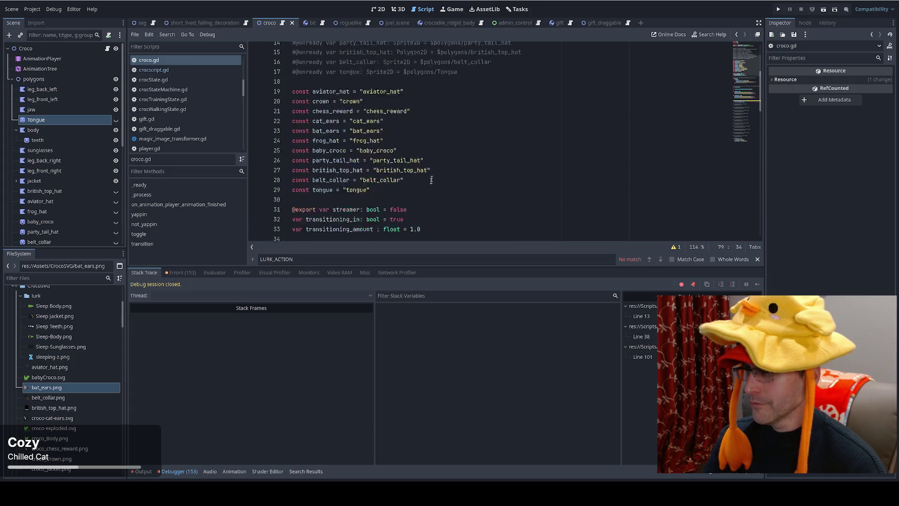
{"action": "double_click", "coordinate": [343, 176]}
{"action": "key", "text": "BackSpace"}
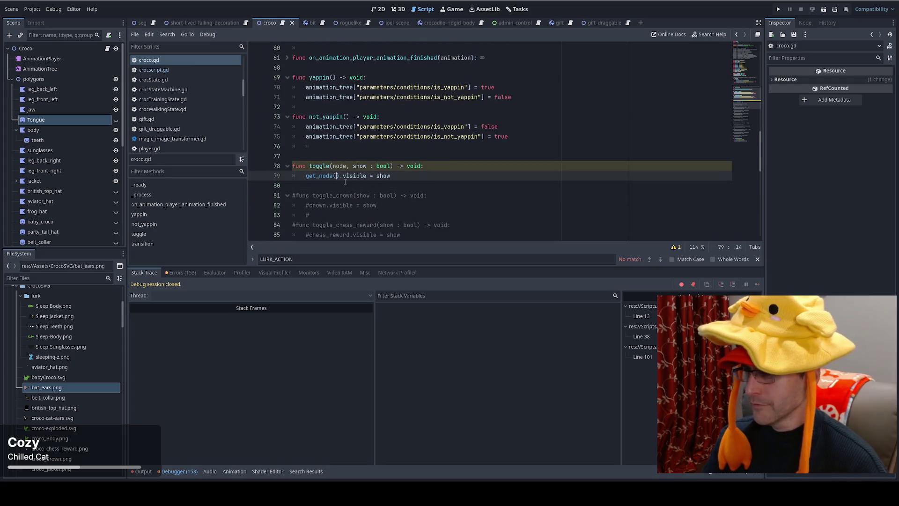
{"action": "type", "text": "\""}
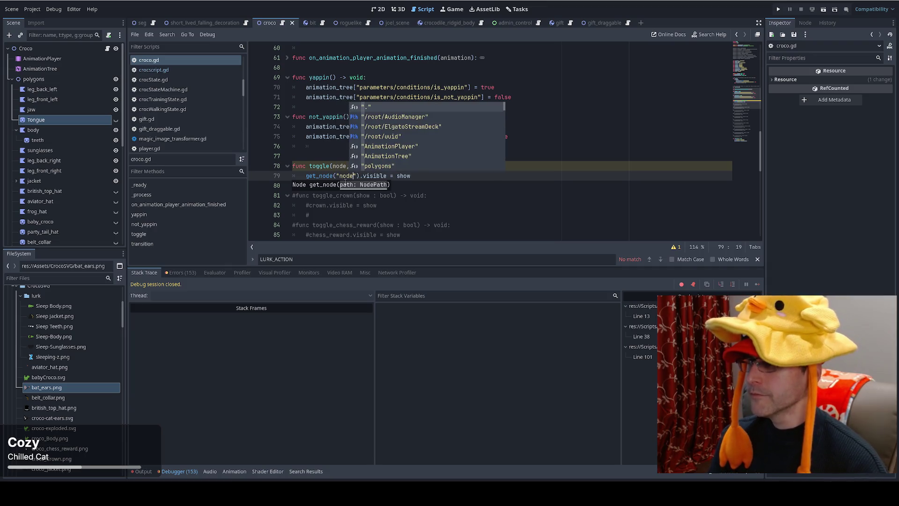
{"action": "scroll", "coordinate": [611, 168], "scroll_direction": "up", "scroll_amount": 10}
{"action": "scroll", "coordinate": [611, 167], "scroll_direction": "up", "scroll_amount": 8}
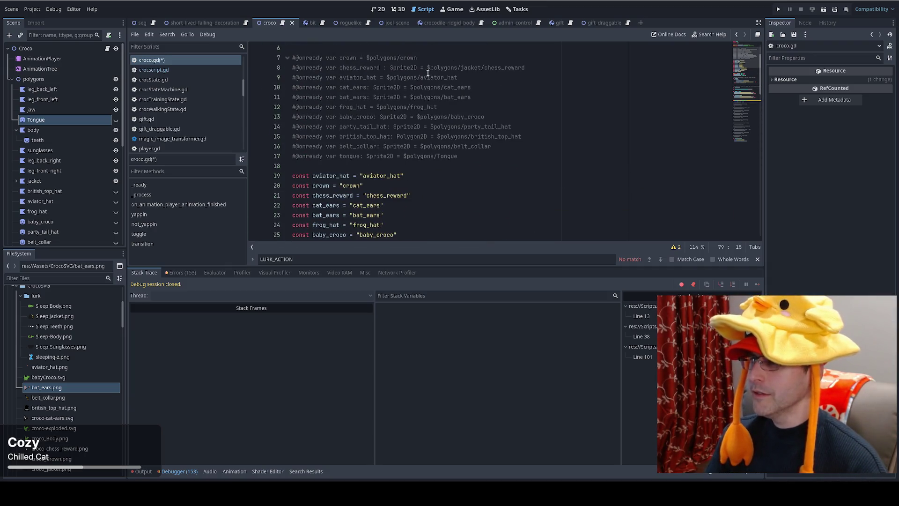
{"action": "left_click_drag", "start_coordinate": [411, 88], "coordinate": [444, 87]}
{"action": "scroll", "coordinate": [337, 175], "scroll_direction": "down", "scroll_amount": 15}
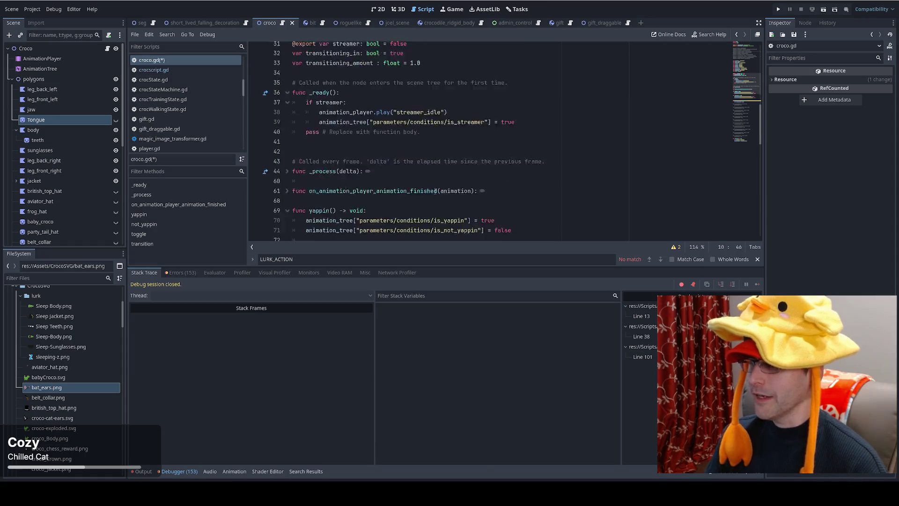
{"action": "type", "text": "$polygons/\""}
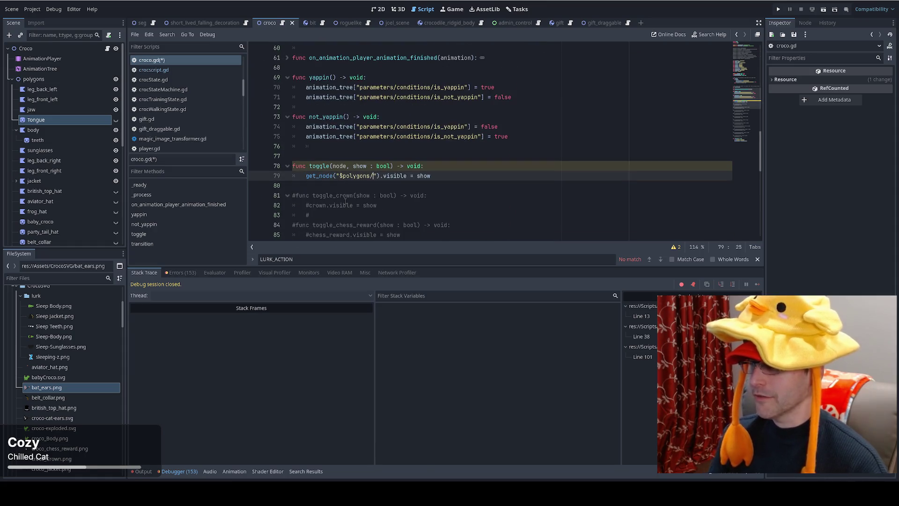
{"action": "type", "text": "+node"}
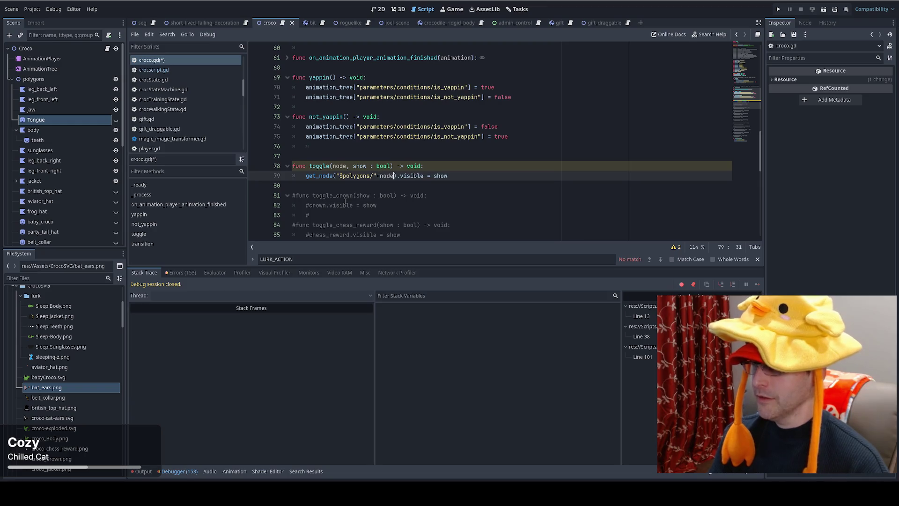
{"action": "key", "text": "ctrl+shift+d"}
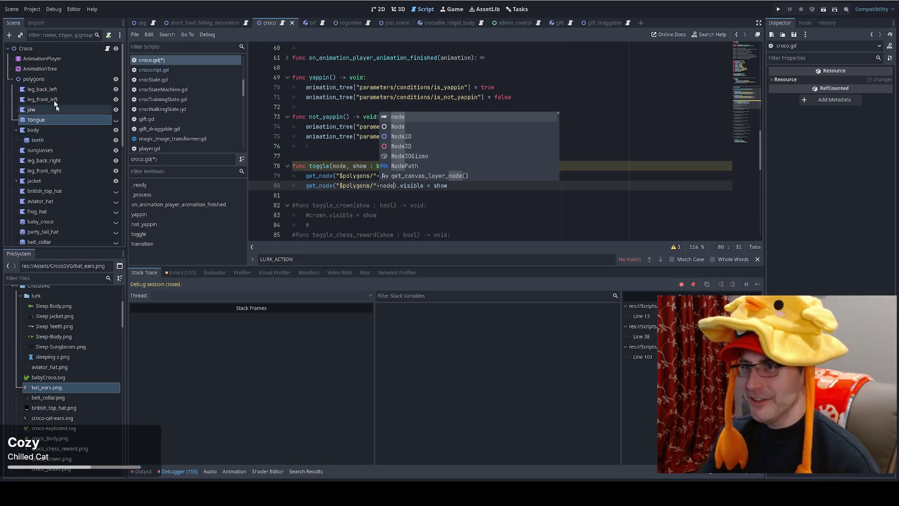
Step: Point the duplicated lookup at "sleeping/", remove both $ signs, and run the game
{"action": "left_click", "coordinate": [11, 79]}
{"action": "double_click", "coordinate": [354, 186]}
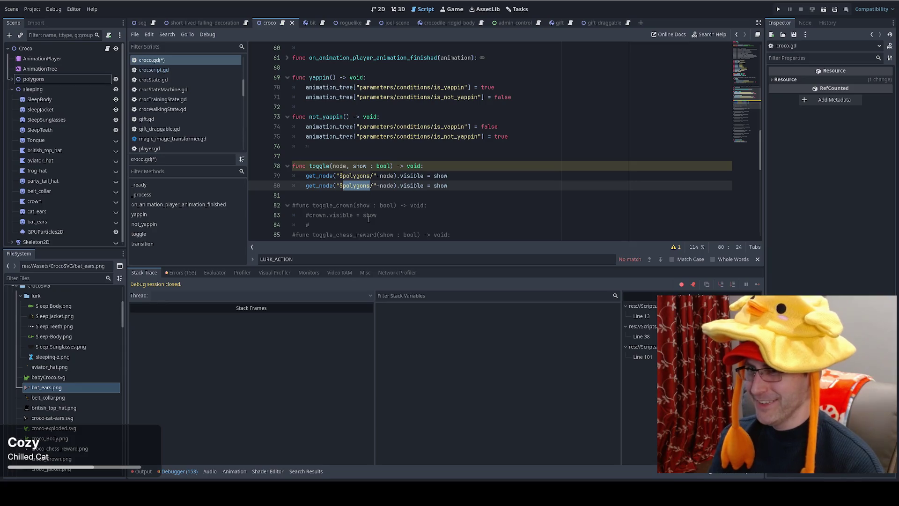
{"action": "type", "text": "sleeping"}
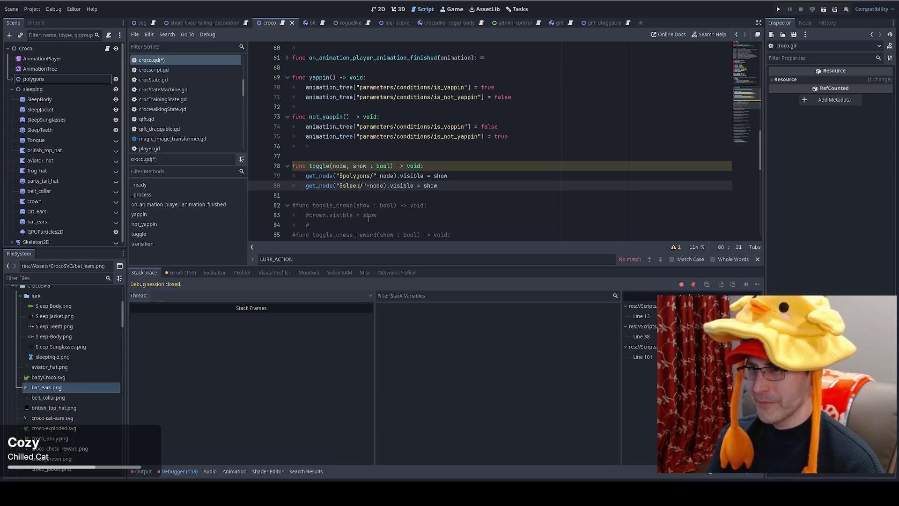
{"action": "key", "text": "Up"}
{"action": "key", "text": "ctrl+Left"}
{"action": "key", "text": "BackSpace"}
{"action": "key", "text": "Down"}
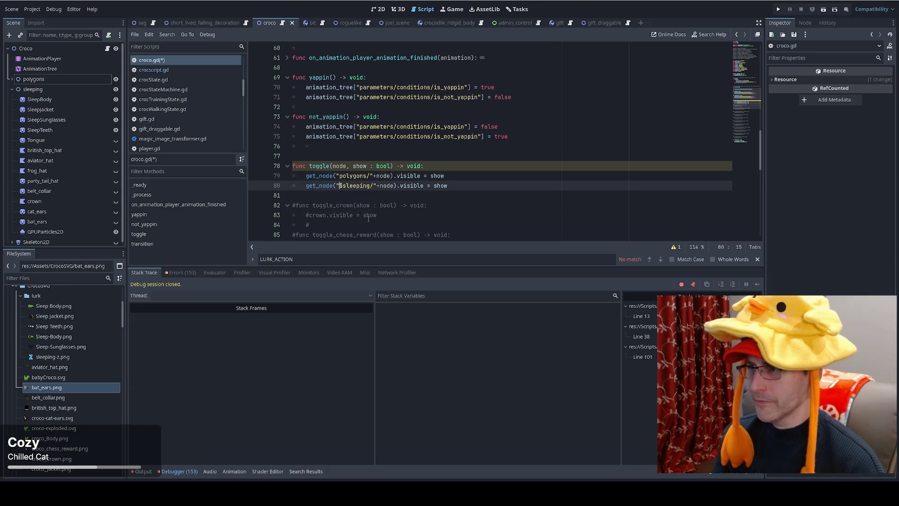
{"action": "key", "text": "Delete"}
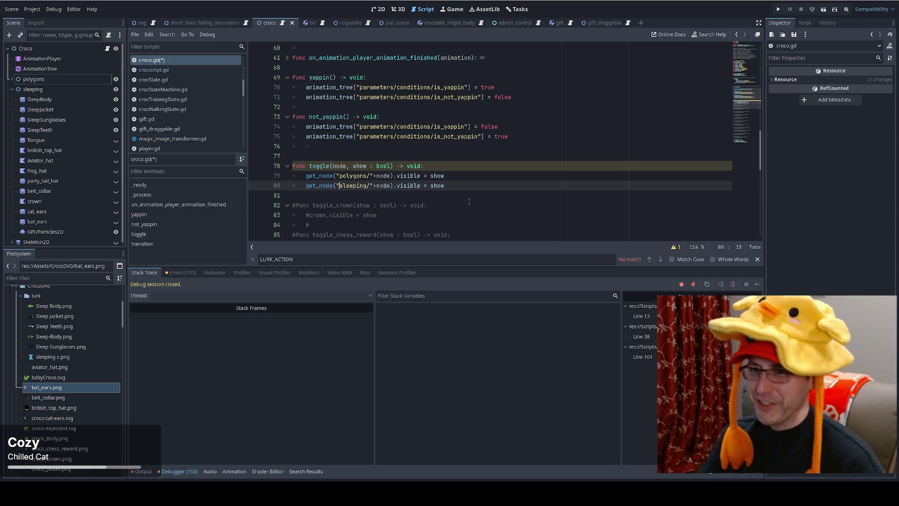
{"action": "key", "text": "F5"}
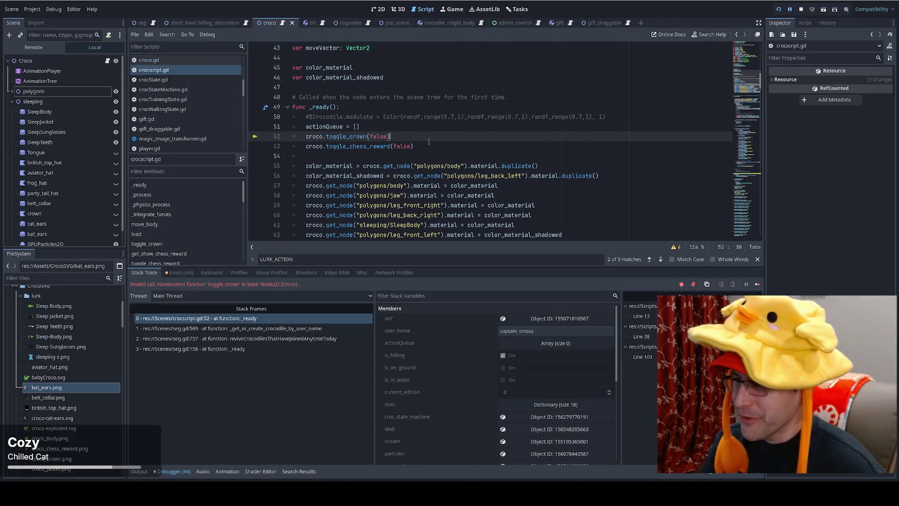
Step: Stop the game and rewrite lines 52–53 as croco.toggle calls with croco.crown and croco.chess_reward
{"action": "left_click", "coordinate": [341, 134]}
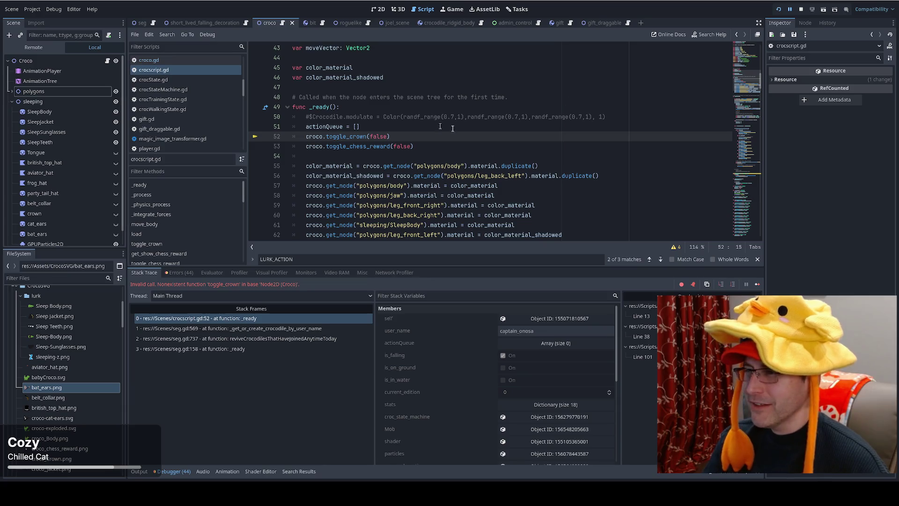
{"action": "key", "text": "F8"}
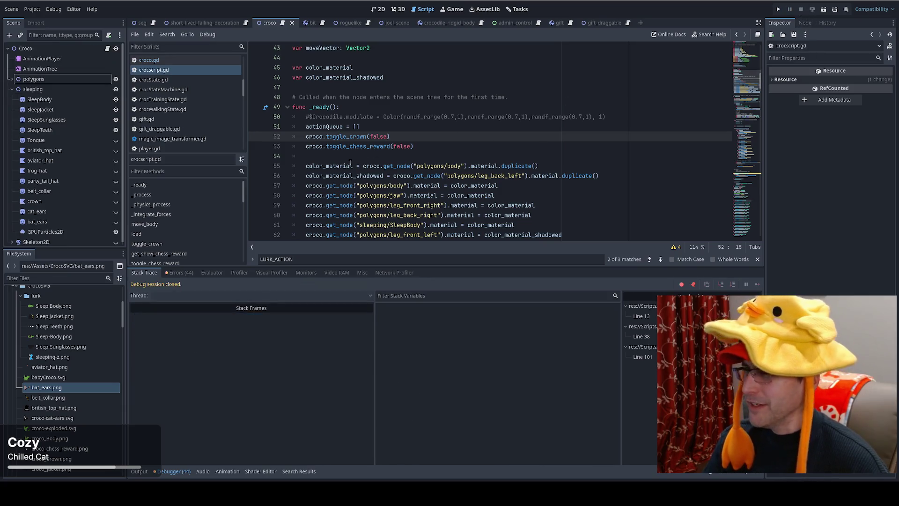
{"action": "left_click_drag", "start_coordinate": [347, 137], "coordinate": [368, 137]}
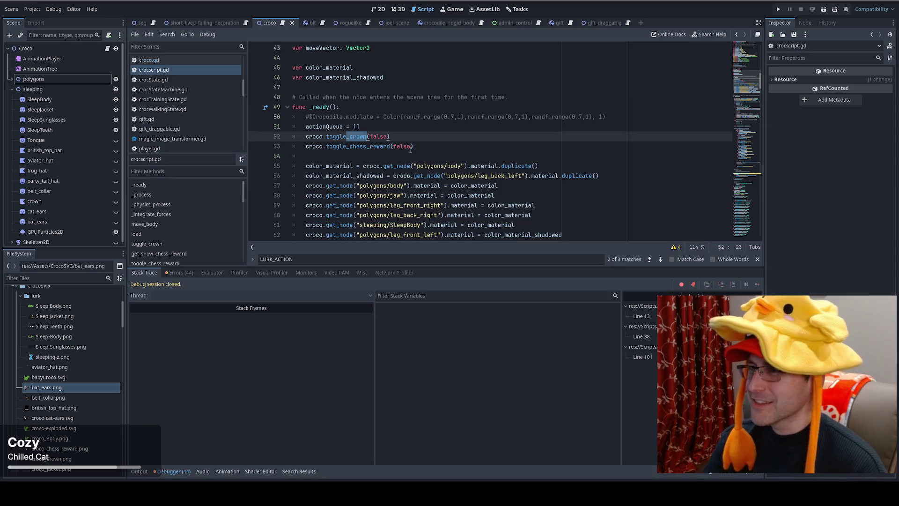
{"action": "key", "text": "BackSpace"}
{"action": "type", "text": "(croco.crown,"}
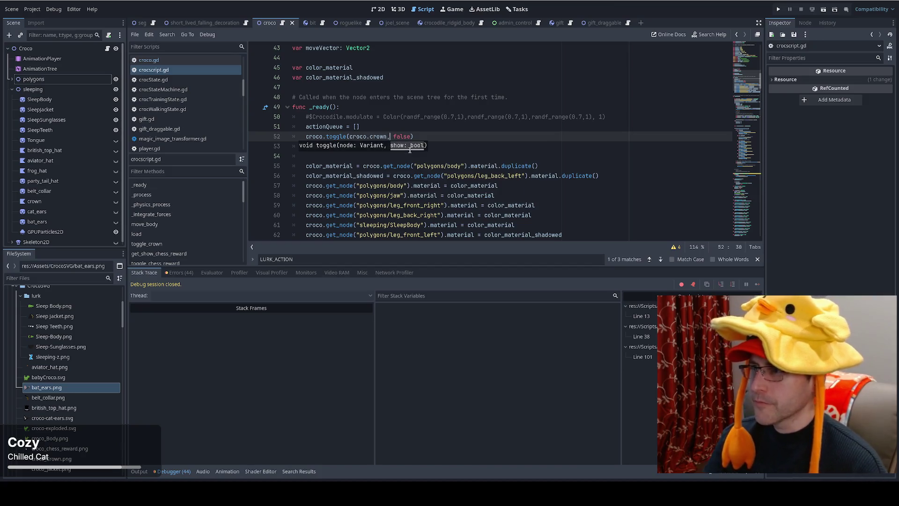
{"action": "key", "text": "Escape"}
{"action": "left_click_drag", "start_coordinate": [390, 136], "coordinate": [367, 137]}
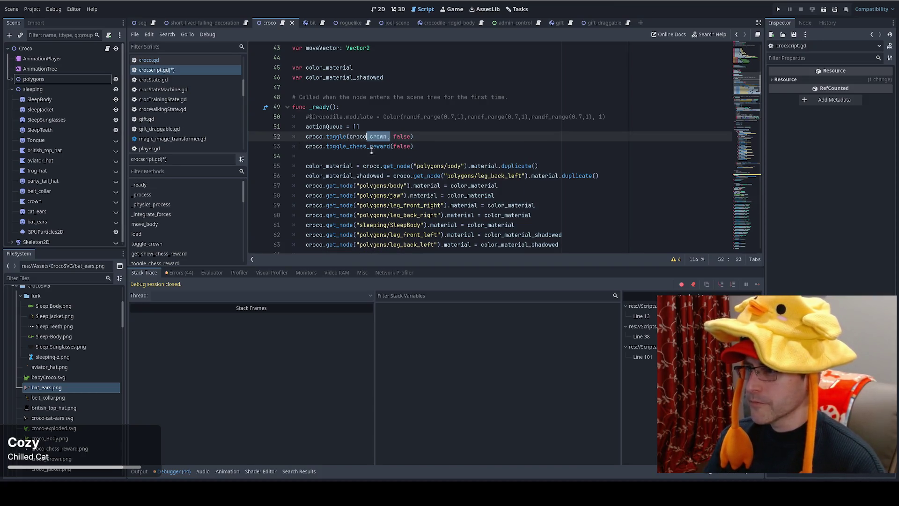
{"action": "left_click", "coordinate": [394, 148]}
{"action": "key", "text": "Left"}
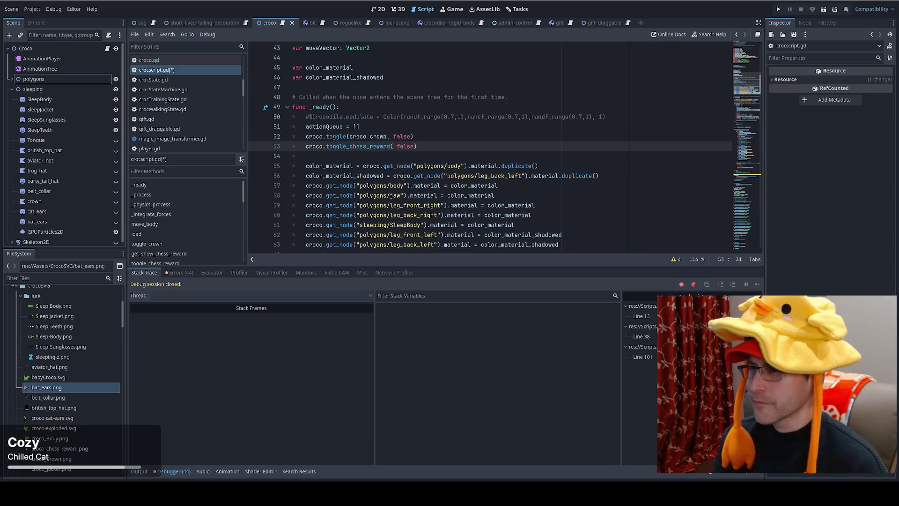
{"action": "type", "text": "croco."}
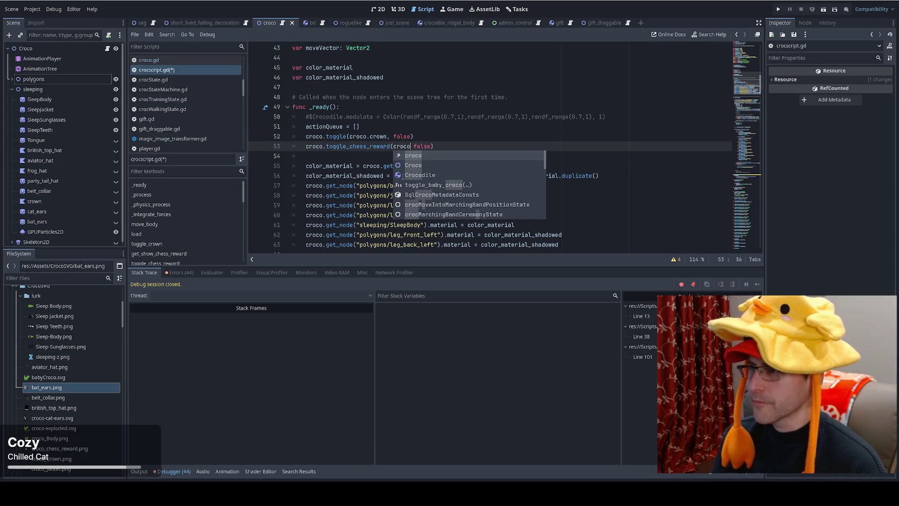
{"action": "type", "text": "chess_reward,"}
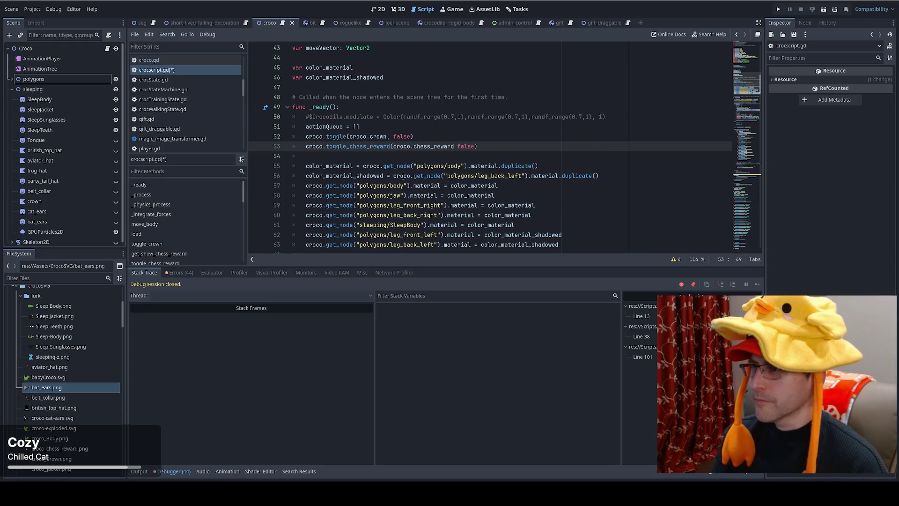
{"action": "left_click_drag", "start_coordinate": [346, 146], "coordinate": [390, 147]}
{"action": "key", "text": "BackSpace"}
Step: Save crocscript.gd, step through its ".toggle(" matches, and run the game again
{"action": "key", "text": "Up"}
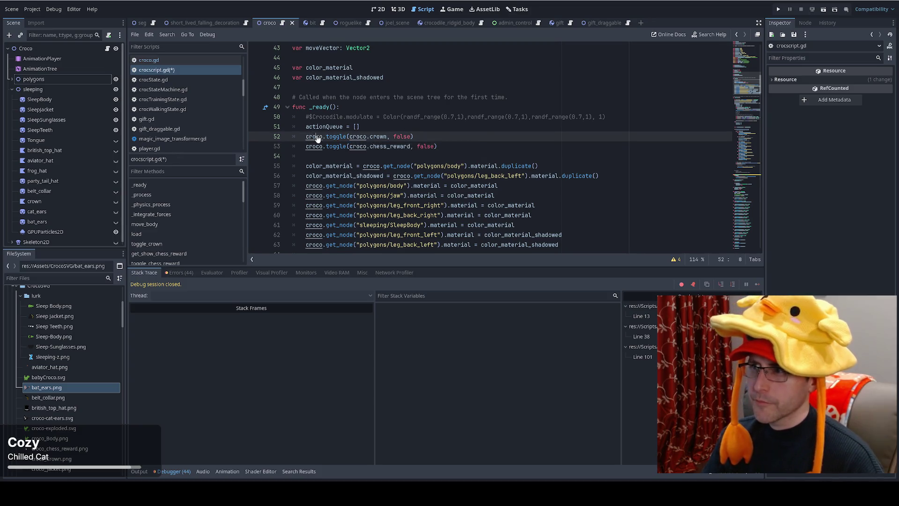
{"action": "key", "text": "Page_Up"}
{"action": "scroll", "coordinate": [384, 146], "scroll_direction": "down", "scroll_amount": 7}
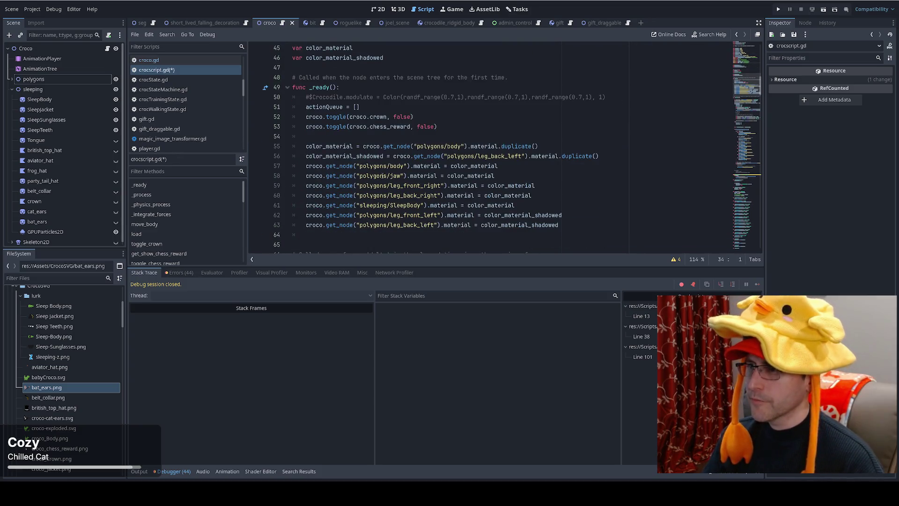
{"action": "left_click", "coordinate": [414, 116]}
{"action": "key", "text": "ctrl+s"}
{"action": "left_click_drag", "start_coordinate": [323, 117], "coordinate": [347, 117]}
{"action": "key", "text": "ctrl+f"}
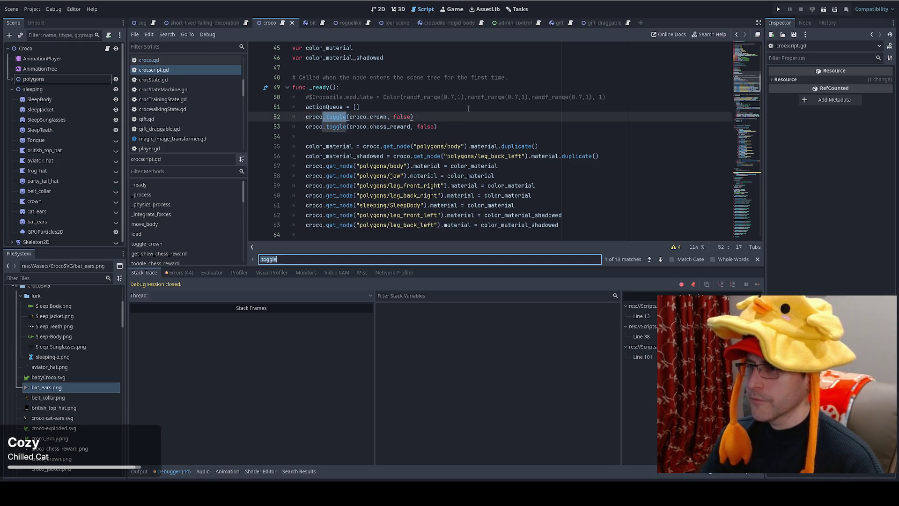
{"action": "type", "text": "("}
{"action": "key", "text": "Return"}
{"action": "key", "text": "Return"}
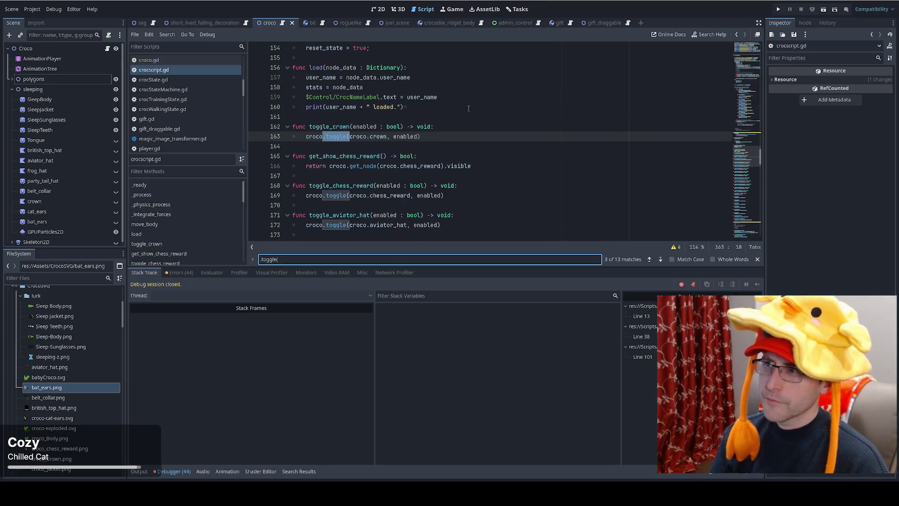
{"action": "key", "text": "Return"}
{"action": "key", "text": "Return"}
{"action": "key", "text": "Return"}
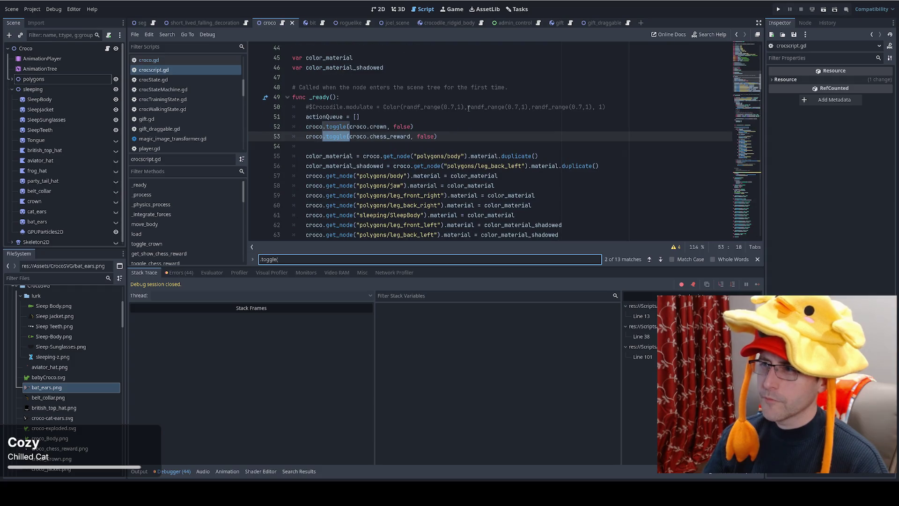
{"action": "key", "text": "Return"}
{"action": "key", "text": "F5"}
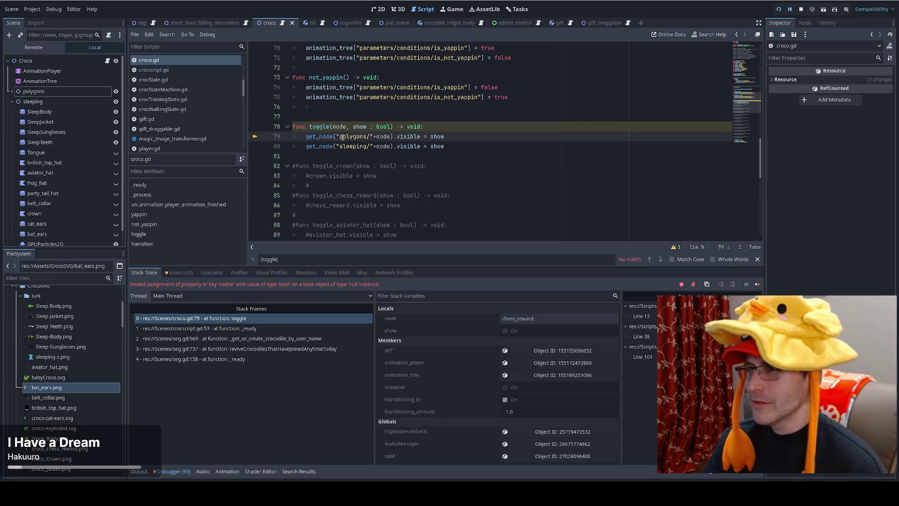
Step: Inspect the null node value in the debugger and expand polygons in the croco Scene tree
{"action": "mouse_move", "coordinate": [340, 139]}
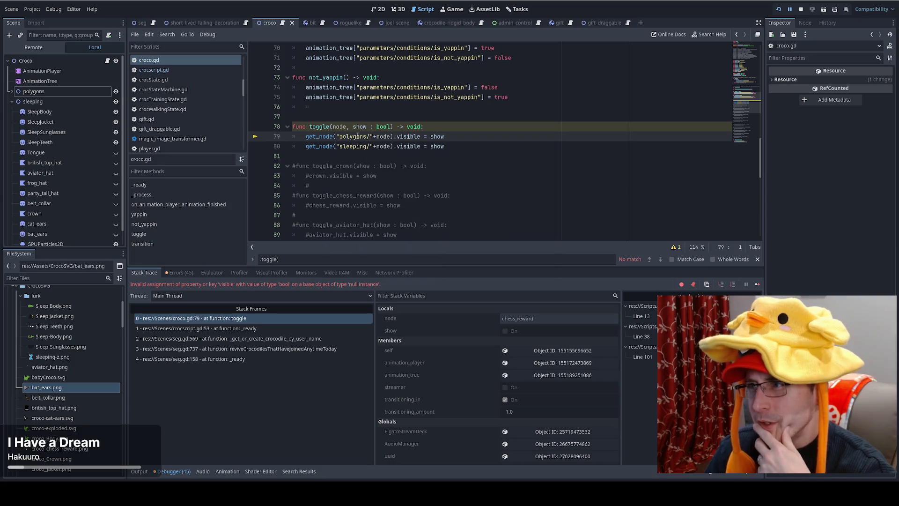
{"action": "mouse_move", "coordinate": [384, 136]}
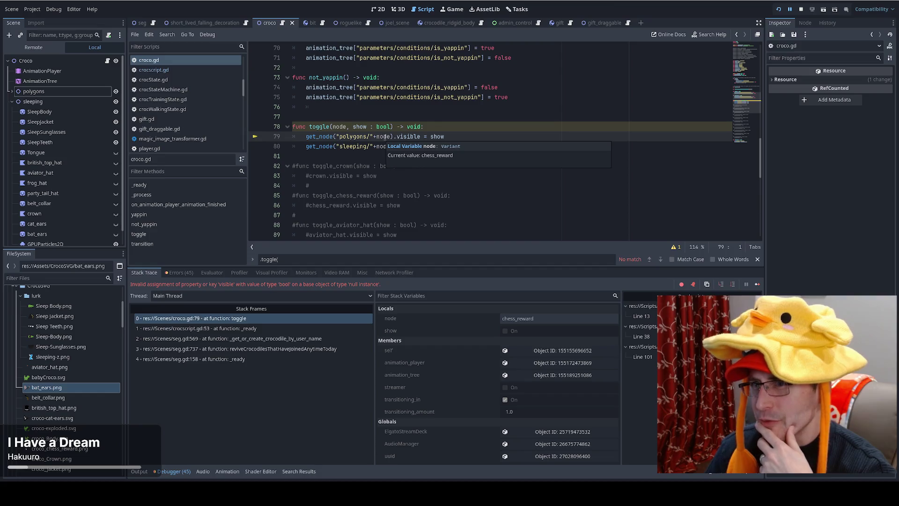
{"action": "left_click", "coordinate": [11, 91]}
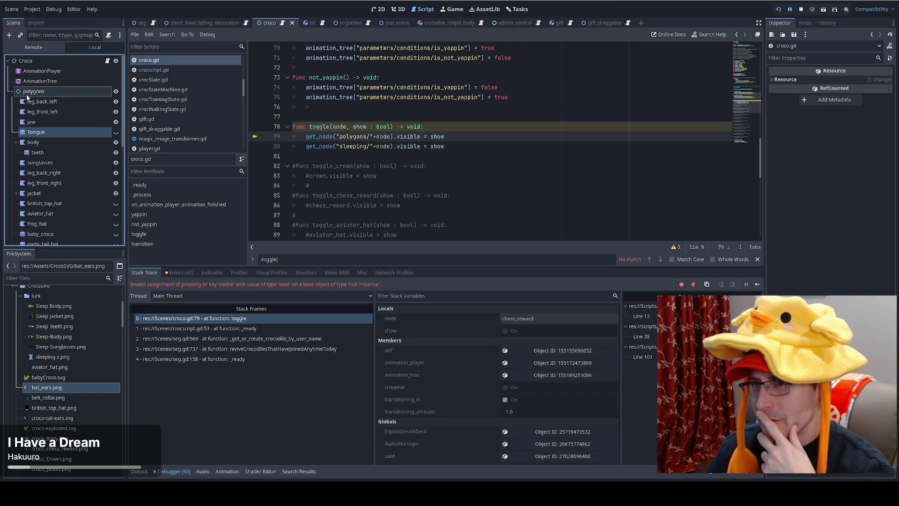
{"action": "left_click", "coordinate": [16, 142]}
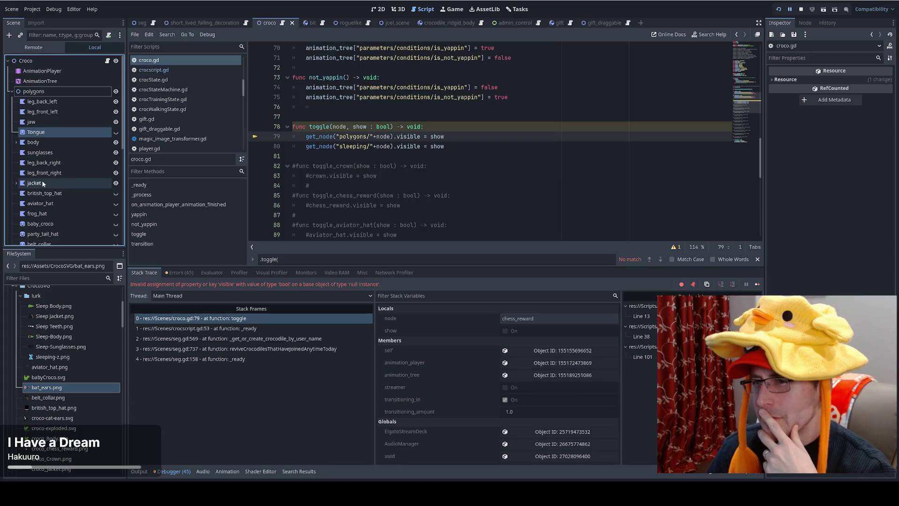
{"action": "scroll", "coordinate": [43, 183], "scroll_direction": "down", "scroll_amount": 3}
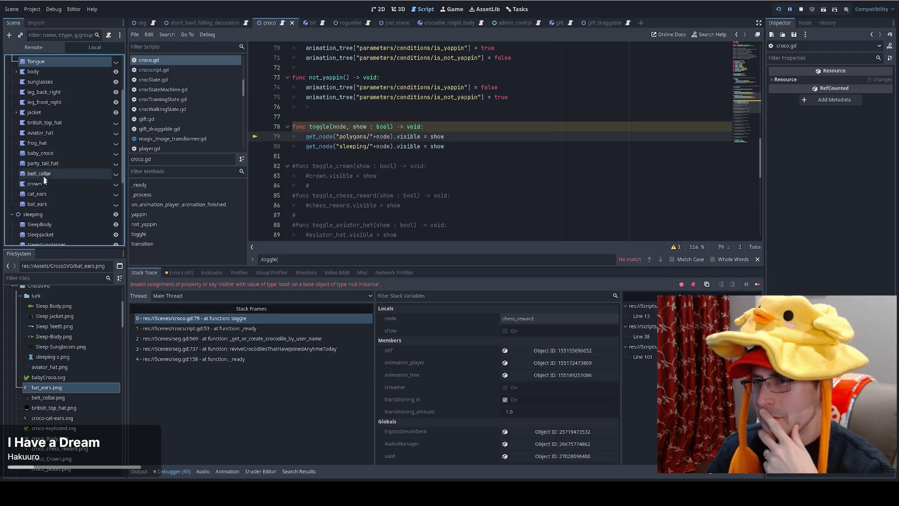
{"action": "scroll", "coordinate": [52, 192], "scroll_direction": "up", "scroll_amount": 1}
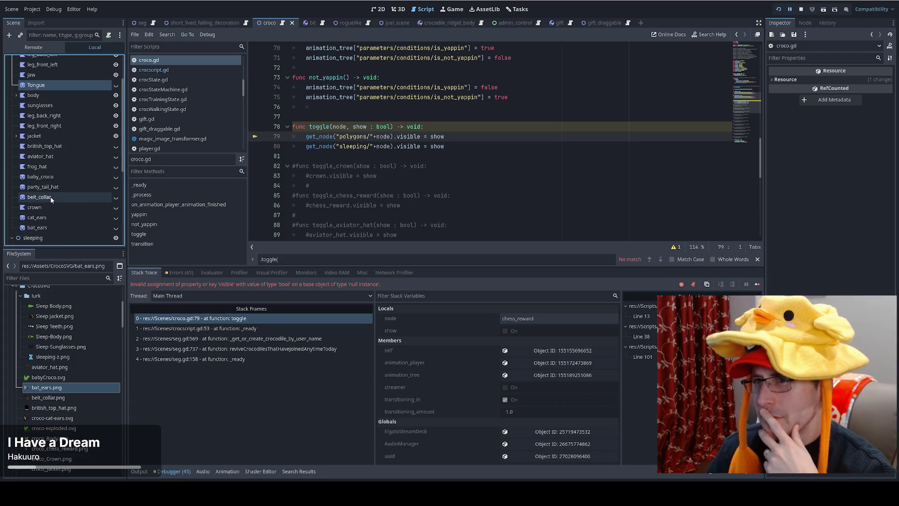
Step: Expand the jacket node to reveal its chess_reward child and review croco.gd's toggle code
{"action": "left_click", "coordinate": [17, 136]}
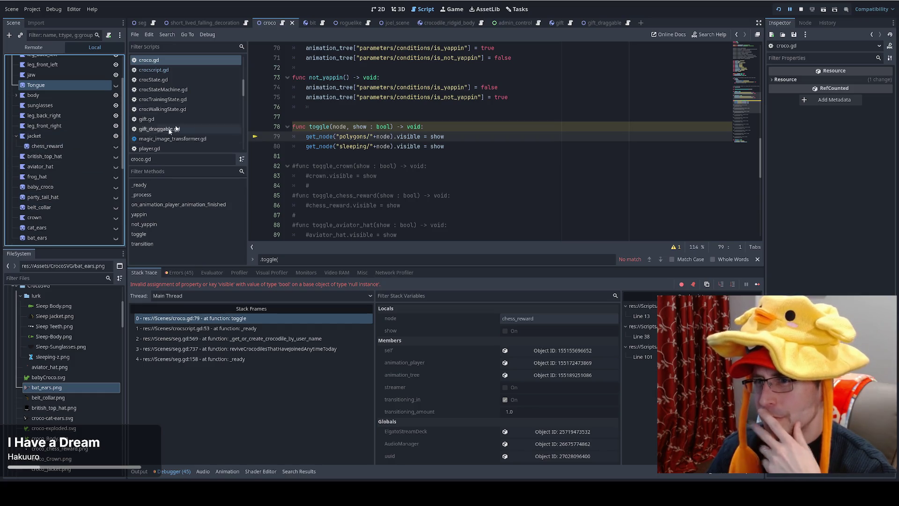
{"action": "scroll", "coordinate": [539, 149], "scroll_direction": "up", "scroll_amount": 15}
{"action": "scroll", "coordinate": [539, 149], "scroll_direction": "up", "scroll_amount": 4}
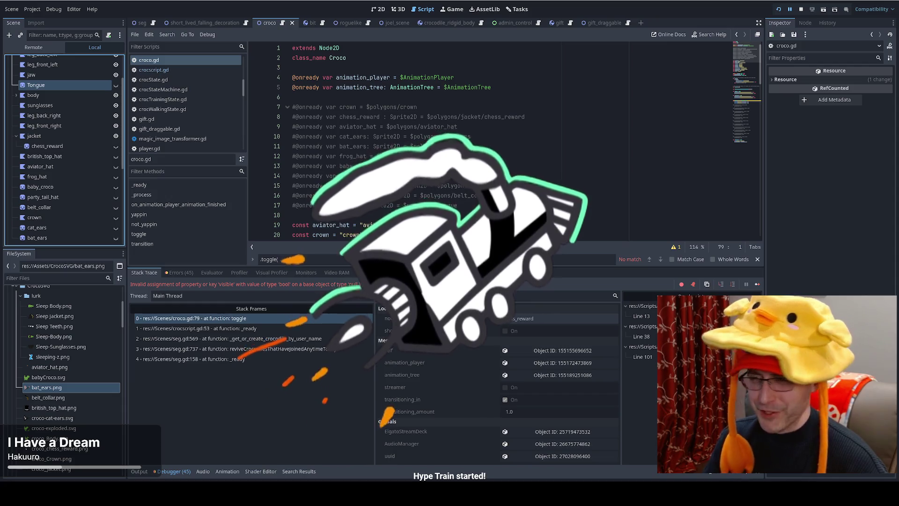
{"action": "scroll", "coordinate": [524, 159], "scroll_direction": "down", "scroll_amount": 7}
{"action": "scroll", "coordinate": [523, 160], "scroll_direction": "down", "scroll_amount": 17}
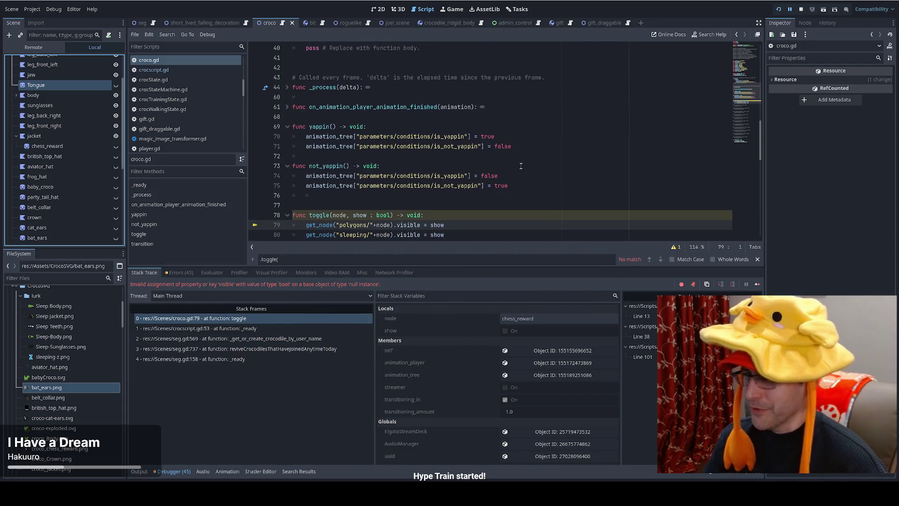
Step: Stop the running game with F8
{"action": "scroll", "coordinate": [512, 170], "scroll_direction": "up", "scroll_amount": 3}
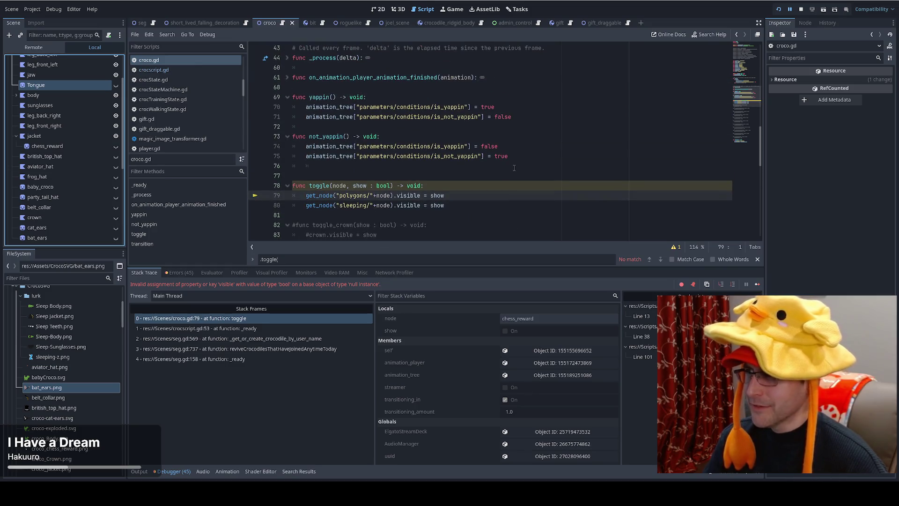
{"action": "key", "text": "F8"}
{"action": "scroll", "coordinate": [632, 149], "scroll_direction": "up", "scroll_amount": 12}
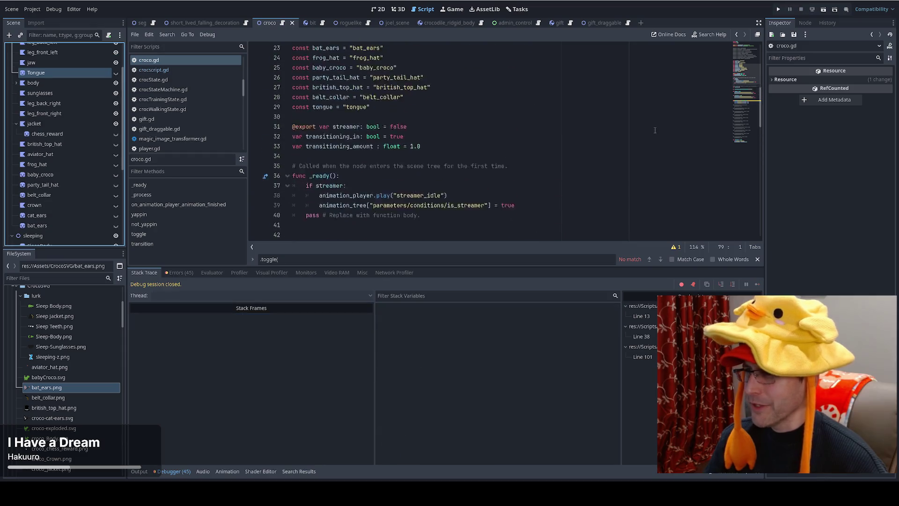
{"action": "scroll", "coordinate": [562, 141], "scroll_direction": "down", "scroll_amount": 6}
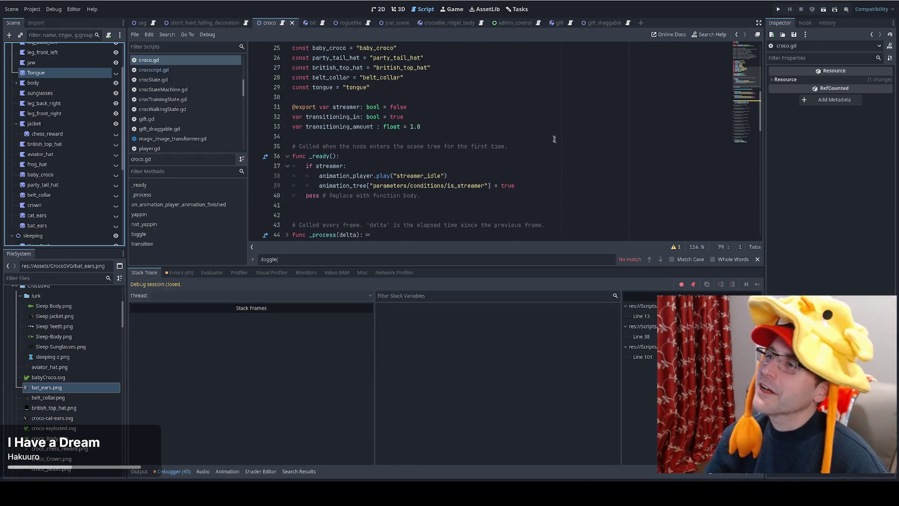
{"action": "scroll", "coordinate": [494, 123], "scroll_direction": "up", "scroll_amount": 4}
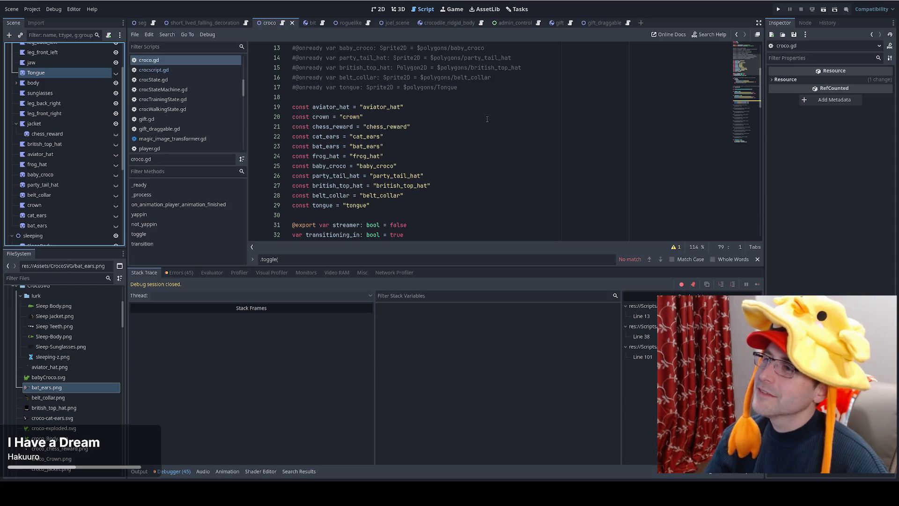
{"action": "scroll", "coordinate": [487, 119], "scroll_direction": "down", "scroll_amount": 1}
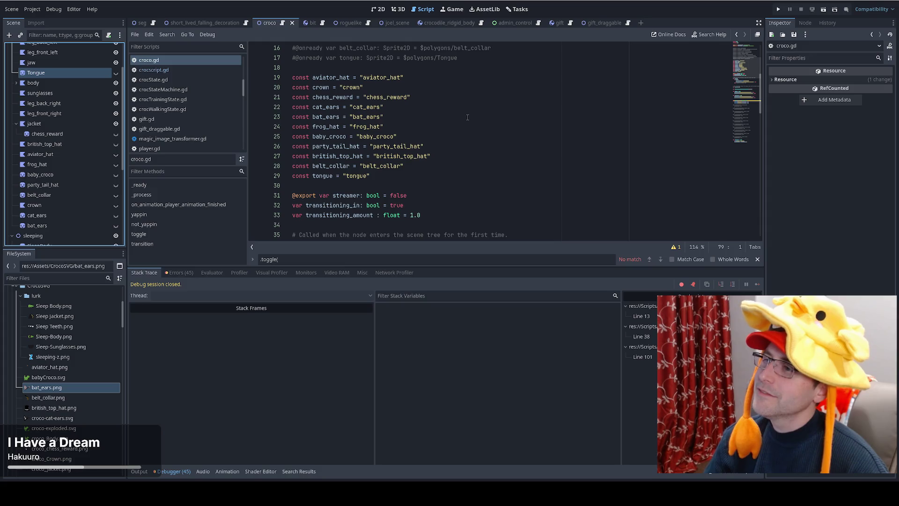
Step: Insert a new blank line after the accessory constants in croco.gd
{"action": "left_click", "coordinate": [459, 185]}
{"action": "scroll", "coordinate": [458, 186], "scroll_direction": "up", "scroll_amount": 2}
{"action": "scroll", "coordinate": [456, 128], "scroll_direction": "down", "scroll_amount": 3}
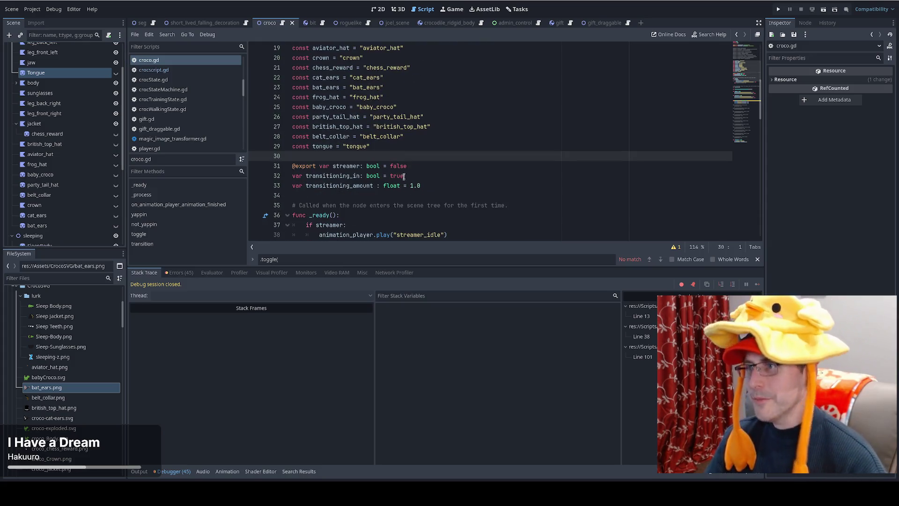
{"action": "key", "text": "Return"}
Step: Start a new 'const accessories' dictionary declaration below the constants
{"action": "key", "text": "Up"}
{"action": "key", "text": "Return"}
{"action": "type", "text": "co"}
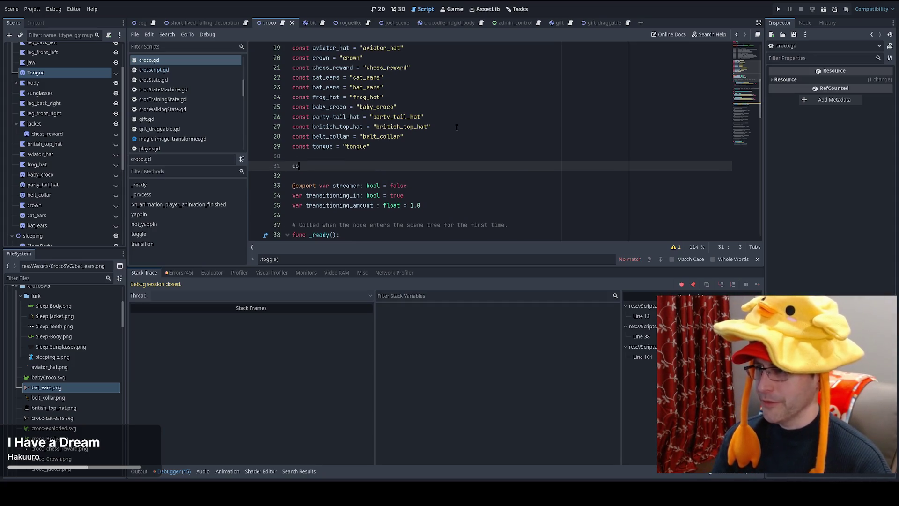
{"action": "type", "text": "nst ass"}
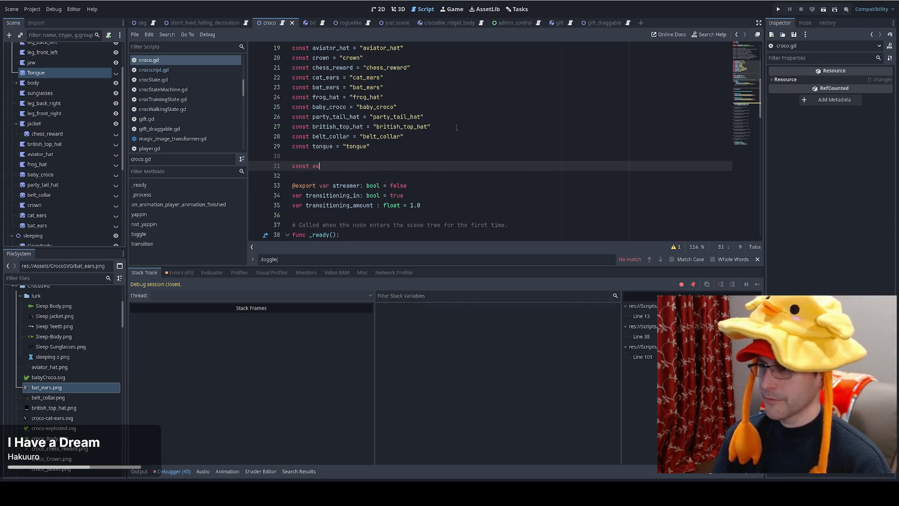
{"action": "key", "text": "BackSpace"}
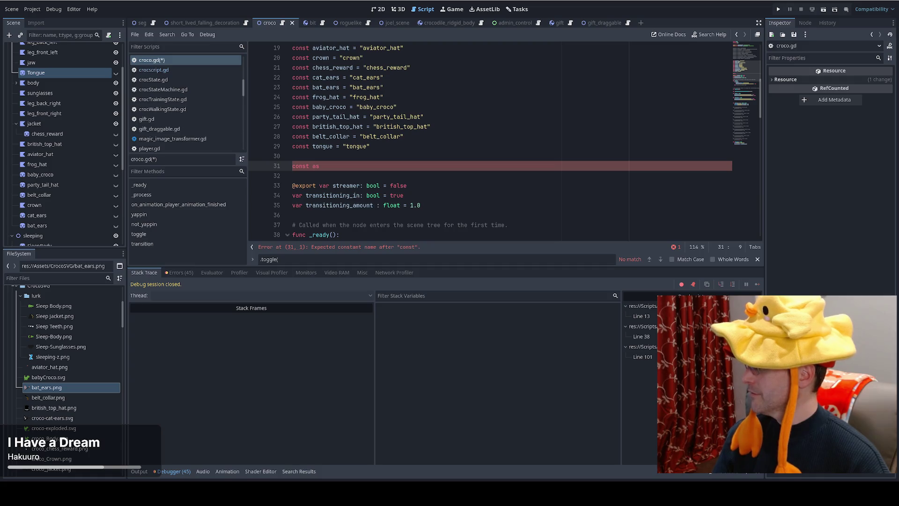
{"action": "key", "text": "BackSpace"}
{"action": "key", "text": "BackSpace"}
{"action": "type", "text": "accessories = {"}
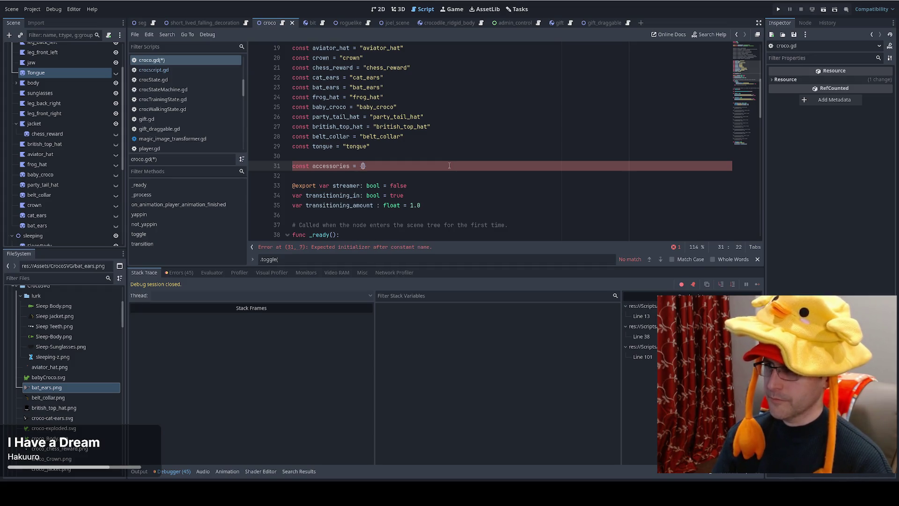
{"action": "key", "text": "Return"}
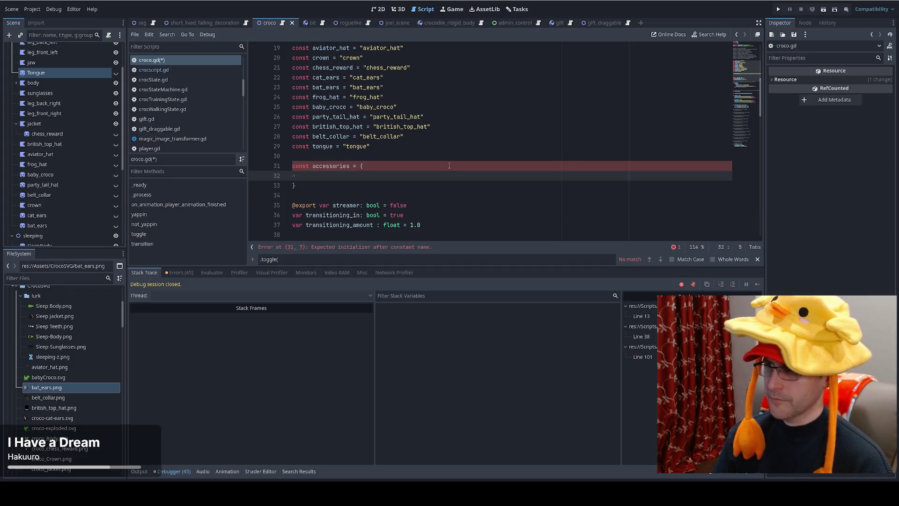
{"action": "scroll", "coordinate": [445, 177], "scroll_direction": "up", "scroll_amount": 1}
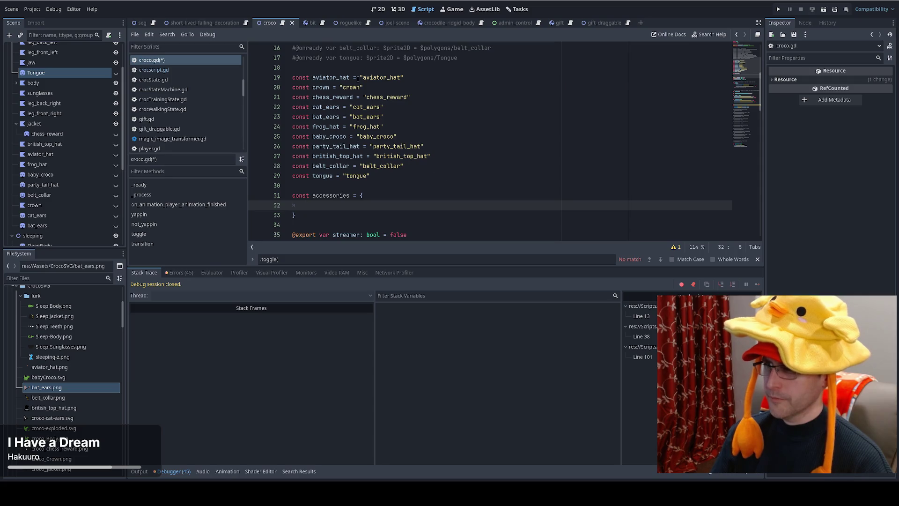
Step: Add the first dictionary entry mapping "aviator_hat" to "aviator_hat"
{"action": "left_click_drag", "start_coordinate": [357, 78], "coordinate": [404, 78]}
{"action": "key", "text": "ctrl+c"}
{"action": "left_click", "coordinate": [348, 206]}
{"action": "key", "text": "ctrl+v"}
{"action": "type", "text": ":"}
{"action": "key", "text": "ctrl+v"}
{"action": "type", "text": ","}
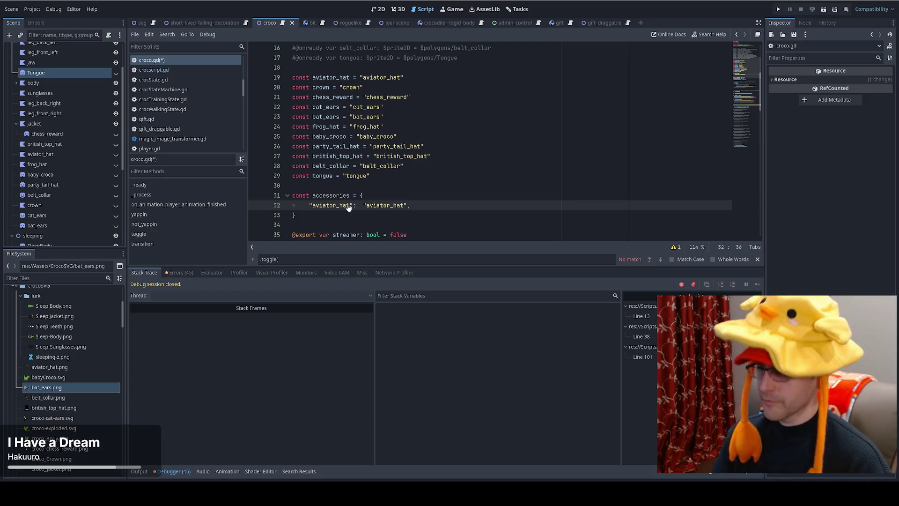
Step: Duplicate that entry and turn it into a "crown": "crown" entry
{"action": "key", "text": "ctrl+shift+d"}
{"action": "double_click", "coordinate": [330, 215]}
{"action": "type", "text": "crown"}
{"action": "double_click", "coordinate": [362, 215]}
{"action": "type", "text": "crown"}
Step: Add a "chess_reward" entry whose value is "jacket/chess_reward"
{"action": "key", "text": "ctrl+shift+d"}
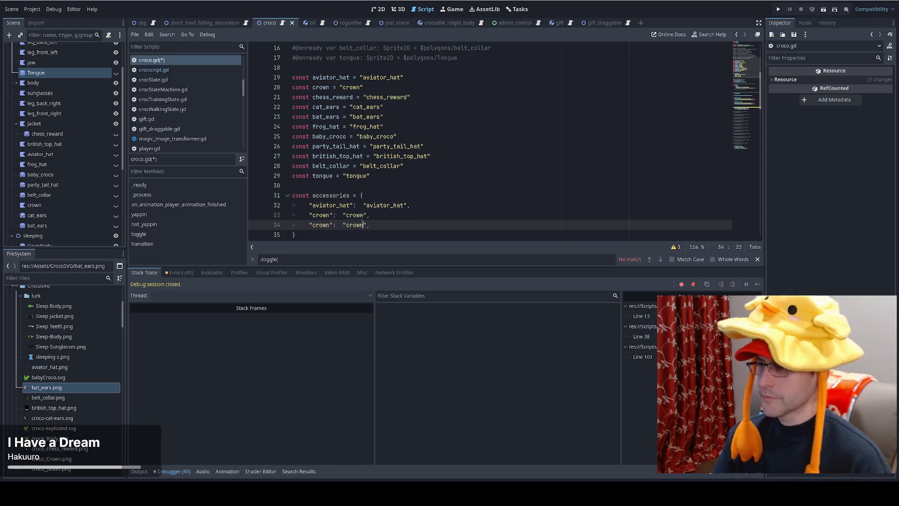
{"action": "double_click", "coordinate": [319, 225]}
{"action": "type", "text": "chess_"}
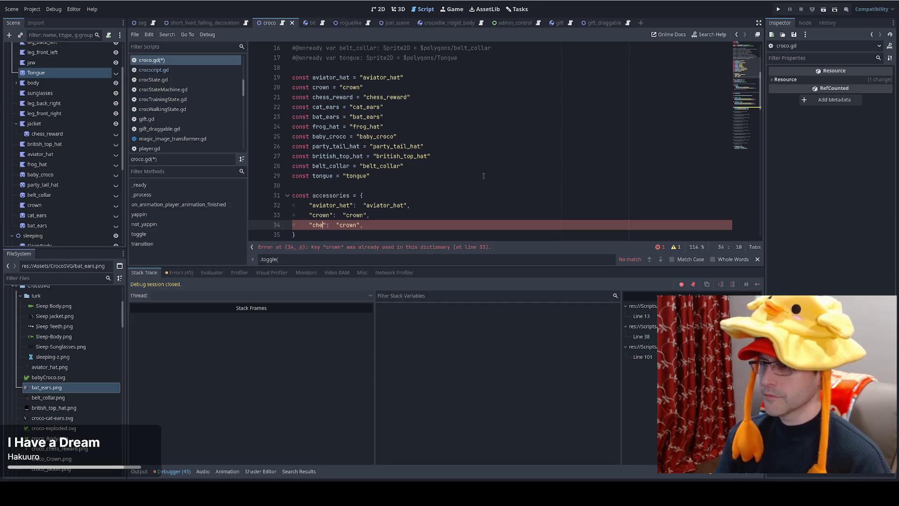
{"action": "type", "text": "rewar"}
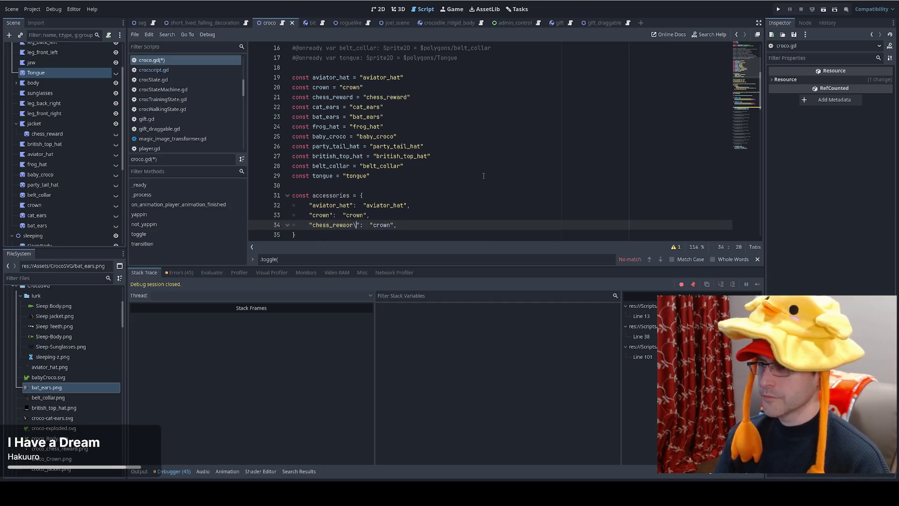
{"action": "type", "text": "d"}
{"action": "double_click", "coordinate": [378, 225]}
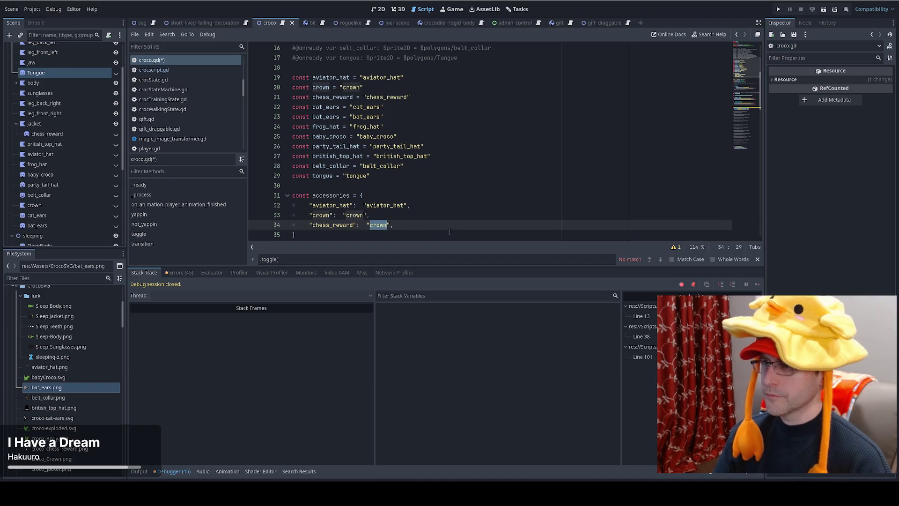
{"action": "type", "text": "jacket/"}
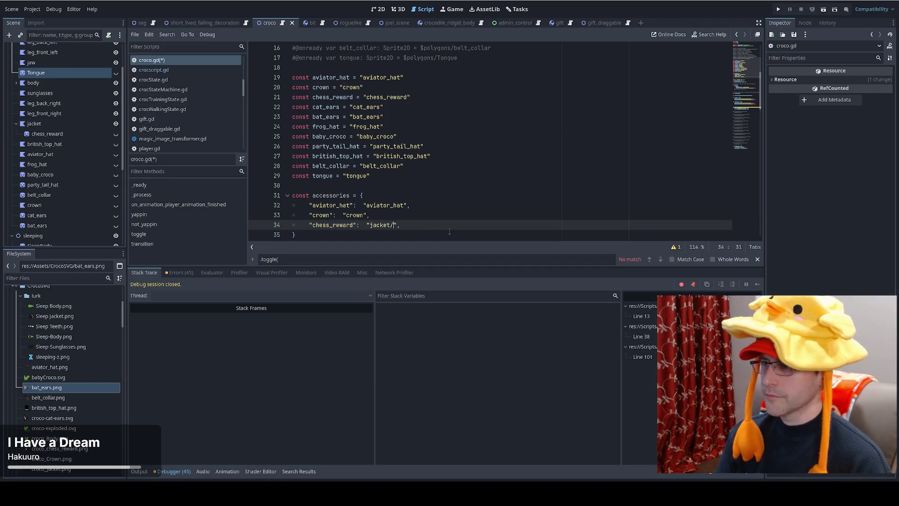
{"action": "scroll", "coordinate": [450, 231], "scroll_direction": "up", "scroll_amount": 5}
{"action": "double_click", "coordinate": [505, 117]}
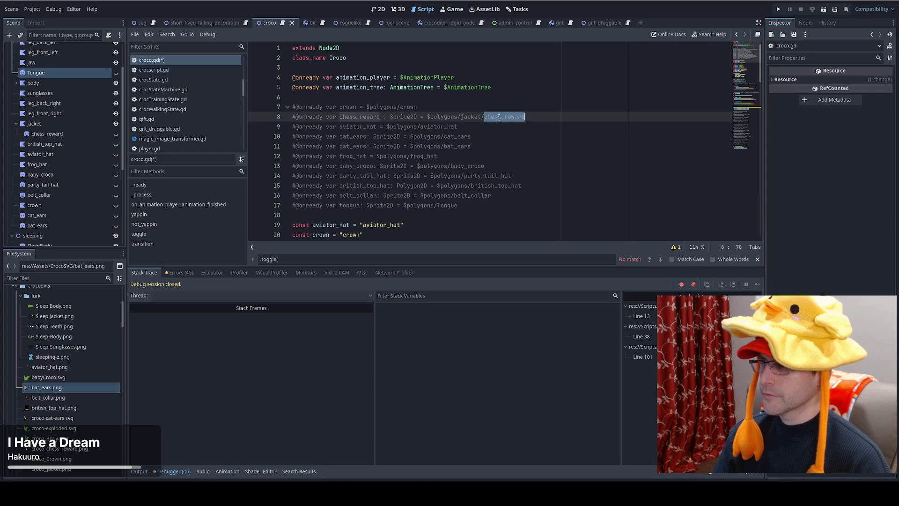
{"action": "scroll", "coordinate": [449, 140], "scroll_direction": "down", "scroll_amount": 7}
{"action": "left_click", "coordinate": [397, 167]}
{"action": "key", "text": "ctrl+v"}
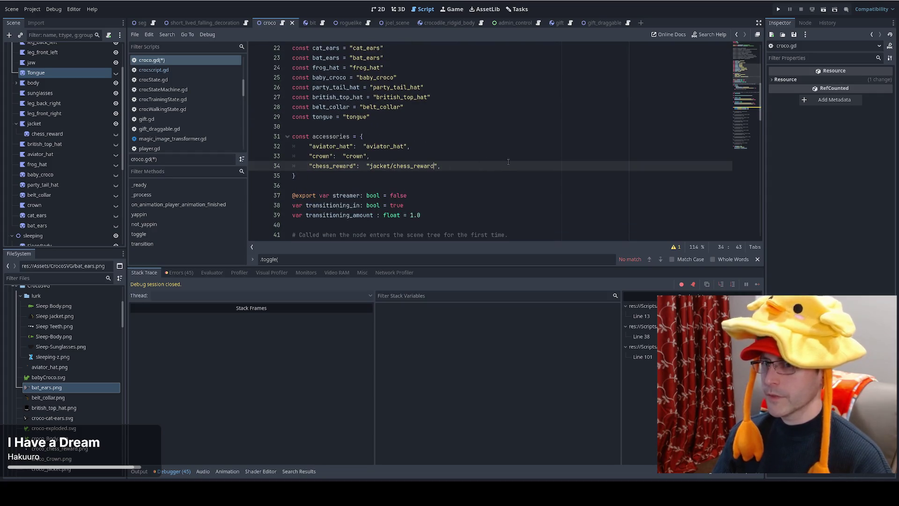
{"action": "left_click", "coordinate": [490, 148]}
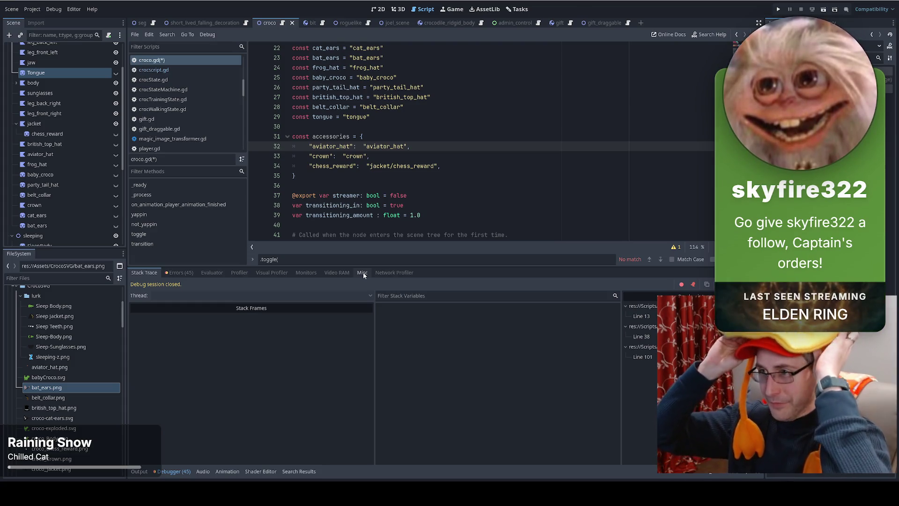
{"action": "scroll", "coordinate": [452, 158], "scroll_direction": "down", "scroll_amount": 1}
Step: Duplicate the chess_reward entry and change it to a cat_ears entry
{"action": "left_click", "coordinate": [453, 137]}
{"action": "scroll", "coordinate": [452, 158], "scroll_direction": "up", "scroll_amount": 3}
{"action": "key", "text": "ctrl+shift+d"}
{"action": "scroll", "coordinate": [382, 89], "scroll_direction": "down", "scroll_amount": 2}
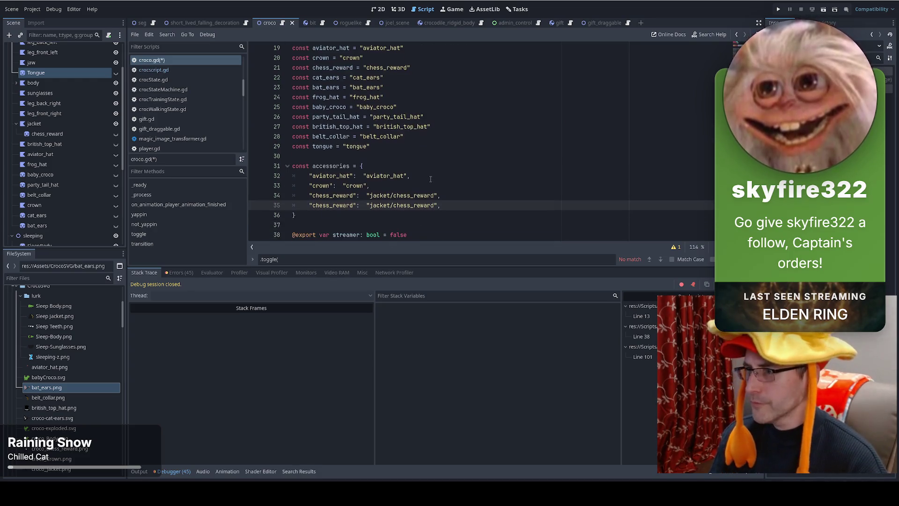
{"action": "double_click", "coordinate": [331, 78]}
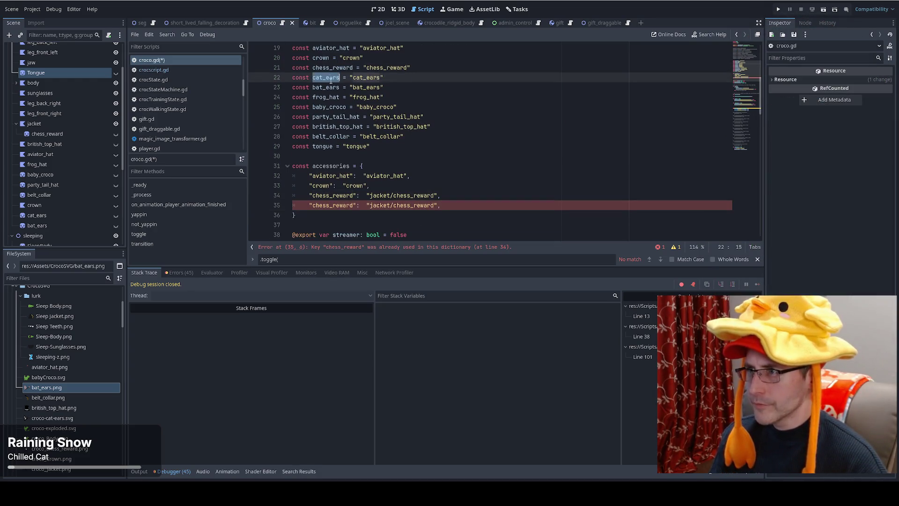
{"action": "key", "text": "ctrl+c"}
{"action": "double_click", "coordinate": [344, 205]}
{"action": "key", "text": "ctrl+v"}
{"action": "left_click_drag", "start_coordinate": [353, 205], "coordinate": [420, 206]}
{"action": "key", "text": "ctrl+v"}
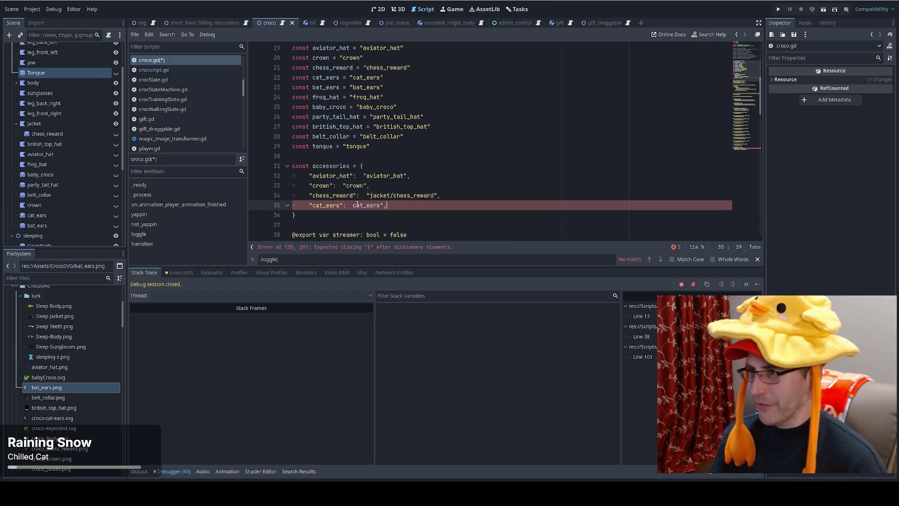
{"action": "type", "text": "\""}
{"action": "left_click", "coordinate": [438, 209]}
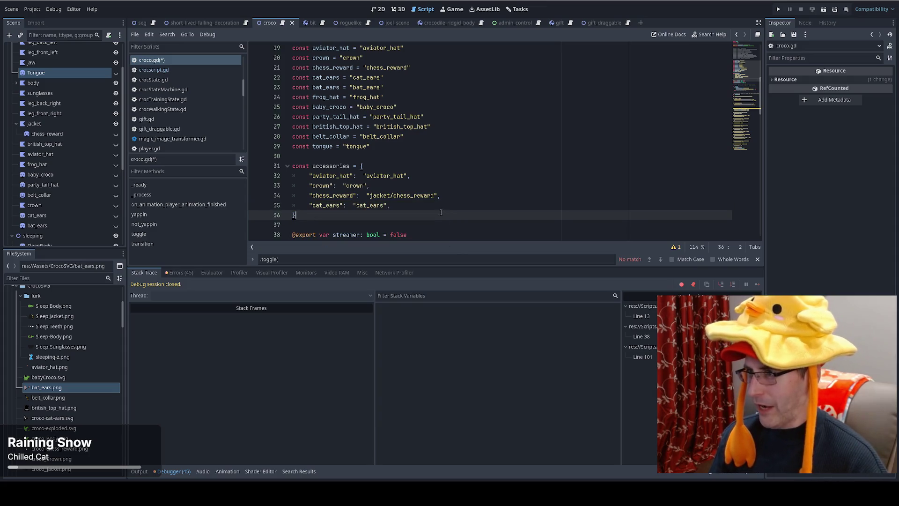
Step: Duplicate the entry and rename the copy's key and value to frog_hat
{"action": "key", "text": "ctrl+shift+d"}
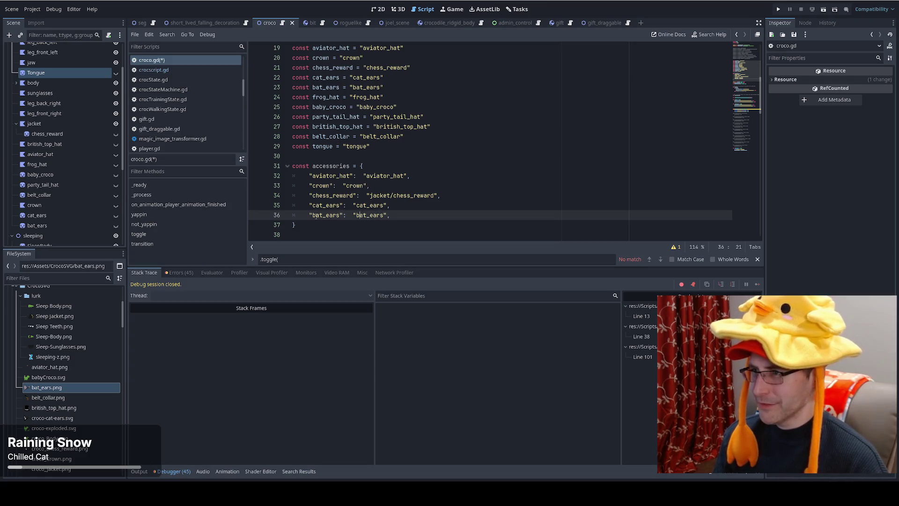
{"action": "key", "text": "ctrl+shift+d"}
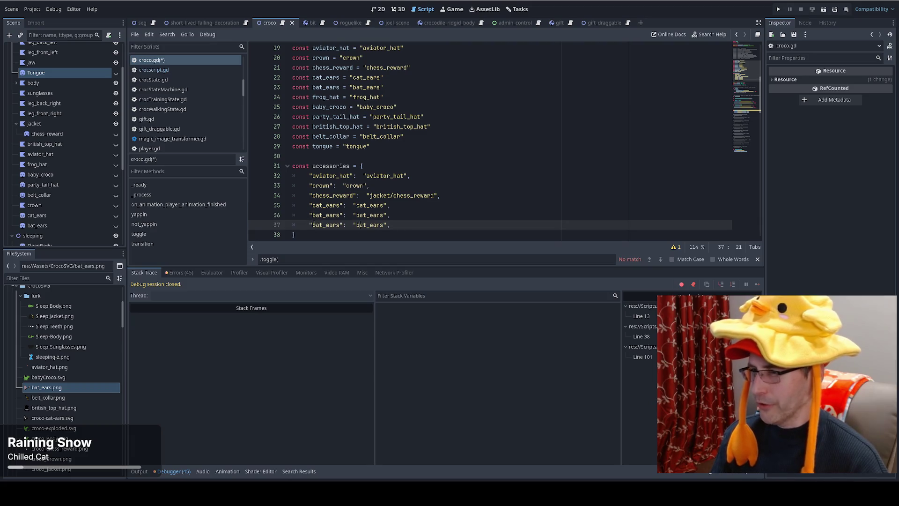
{"action": "left_click", "coordinate": [315, 224]}
{"action": "double_click", "coordinate": [330, 225]}
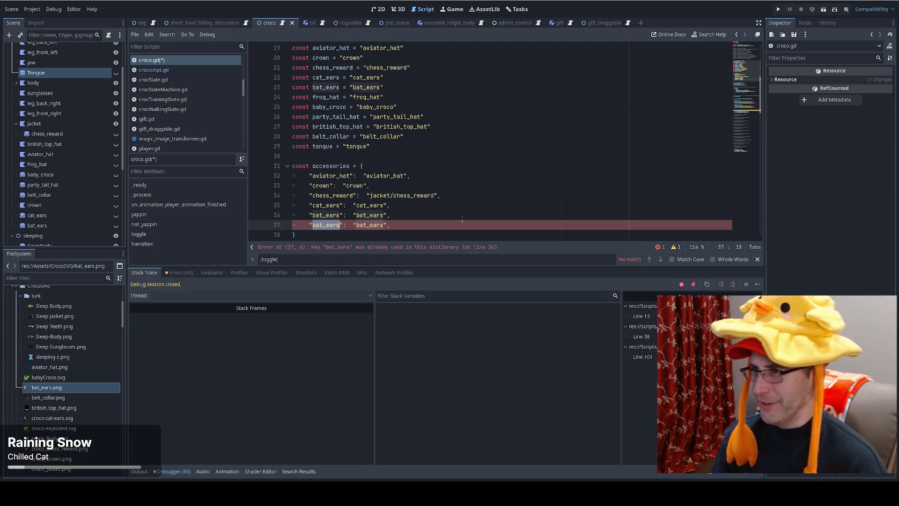
{"action": "type", "text": "frog_hat"}
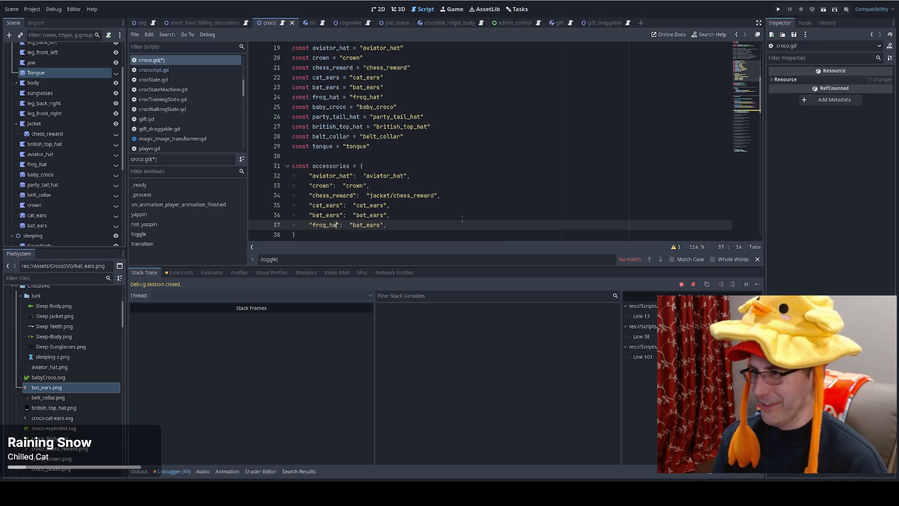
{"action": "double_click", "coordinate": [375, 225]}
{"action": "type", "text": "frog_h"}
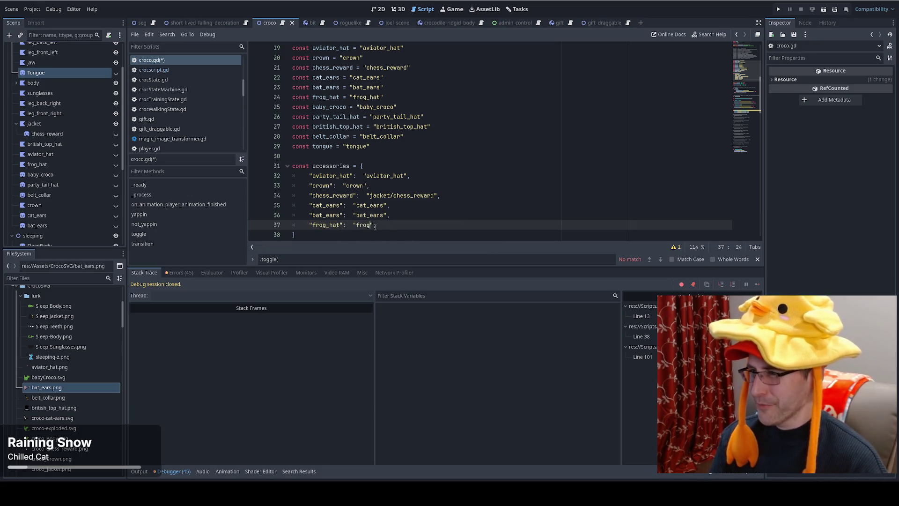
{"action": "type", "text": "at"}
{"action": "double_click", "coordinate": [375, 225]}
{"action": "left_click", "coordinate": [375, 225]}
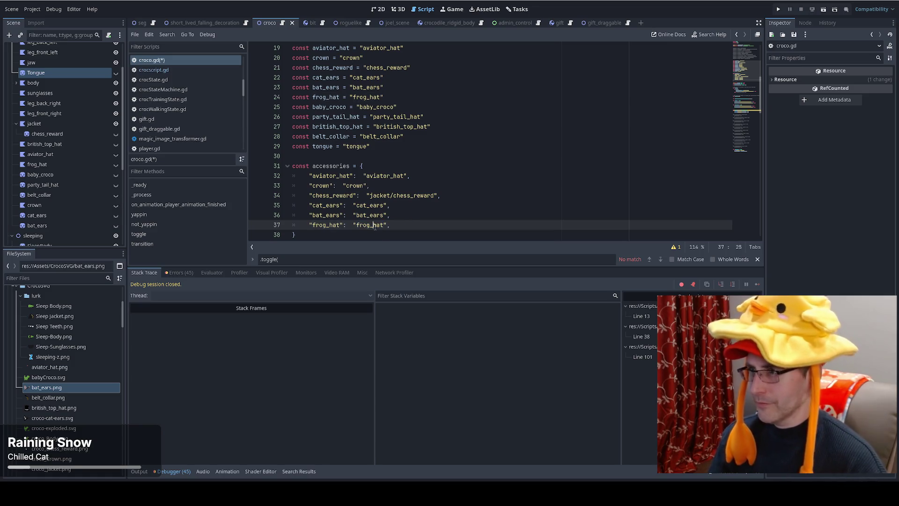
Step: Add a baby_croco entry by duplicating and pasting the name as key and value
{"action": "key", "text": "ctrl+shift+d"}
{"action": "double_click", "coordinate": [330, 107]}
{"action": "key", "text": "ctrl+c"}
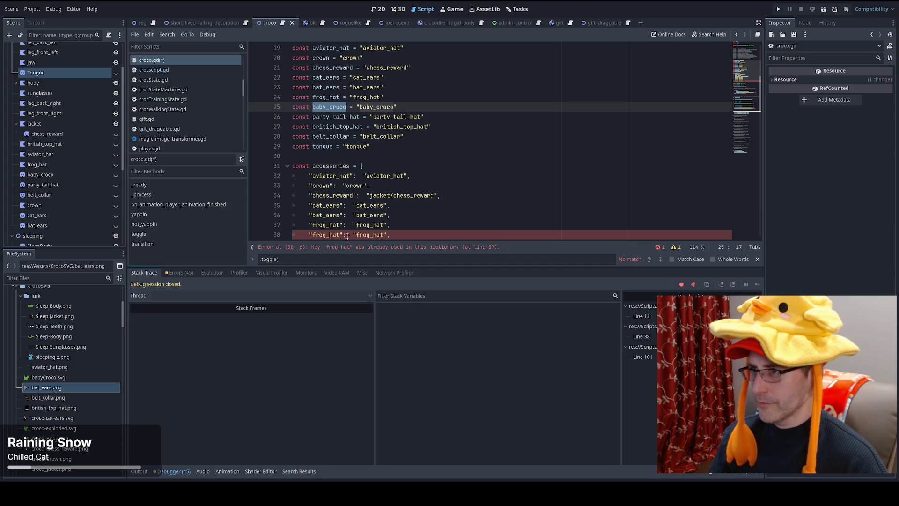
{"action": "double_click", "coordinate": [326, 235]}
{"action": "key", "text": "ctrl+v"}
{"action": "double_click", "coordinate": [381, 236]}
{"action": "key", "text": "ctrl+v"}
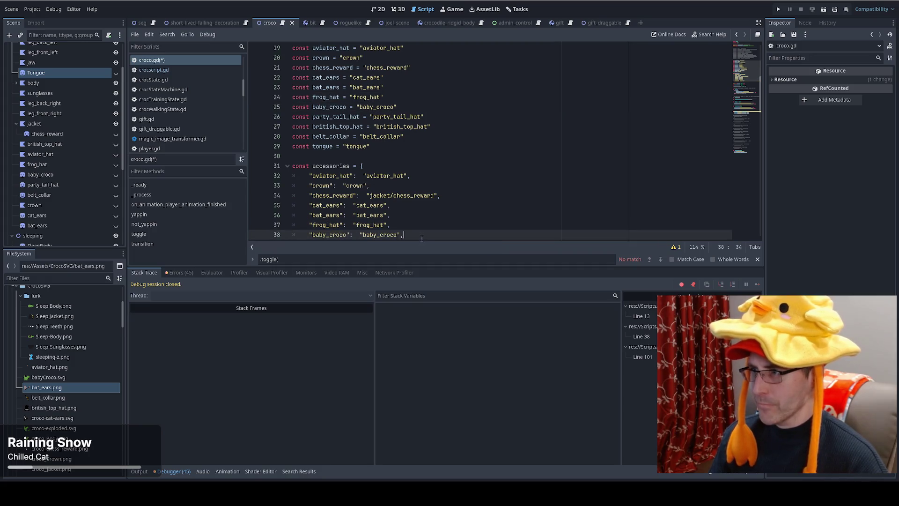
Step: Change the duplicated entry to party_tail_hat for both key and value
{"action": "scroll", "coordinate": [340, 116], "scroll_direction": "down", "scroll_amount": 1}
{"action": "double_click", "coordinate": [341, 87]}
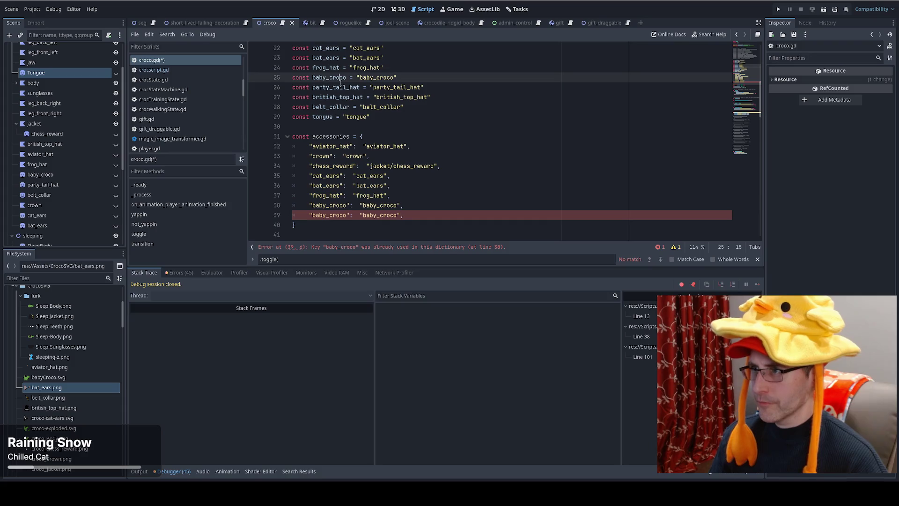
{"action": "key", "text": "ctrl+c"}
{"action": "double_click", "coordinate": [338, 215]}
{"action": "key", "text": "ctrl+d"}
{"action": "key", "text": "ctrl+v"}
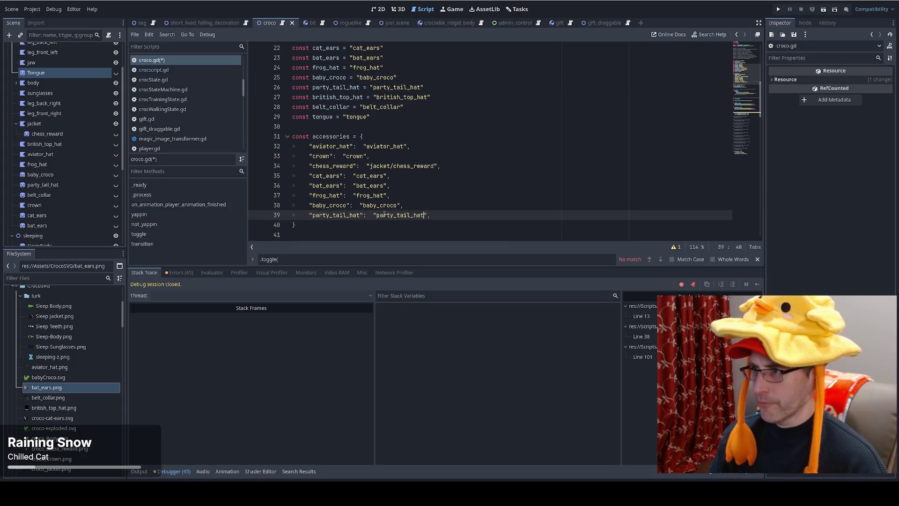
{"action": "key", "text": "ctrl+shift+d"}
{"action": "key", "text": "ctrl+shift+d"}
{"action": "key", "text": "ctrl+z"}
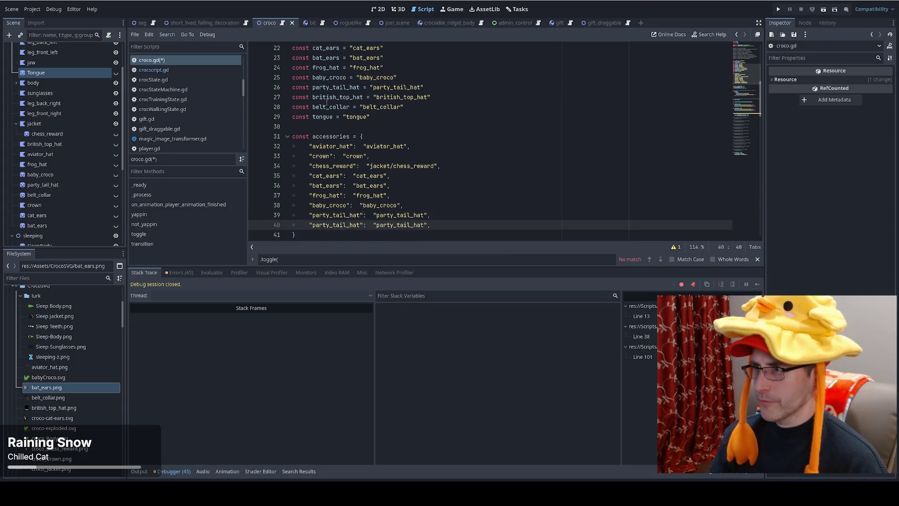
Step: Set the next entry to british_top_hat for both key and value
{"action": "double_click", "coordinate": [328, 97]}
{"action": "key", "text": "ctrl+c"}
{"action": "double_click", "coordinate": [328, 224]}
{"action": "key", "text": "ctrl+v"}
{"action": "double_click", "coordinate": [398, 225]}
{"action": "key", "text": "ctrl+v"}
{"action": "key", "text": "ctrl+shift+d"}
Step: Add a belt_collar entry to the accessories dictionary
{"action": "double_click", "coordinate": [331, 107]}
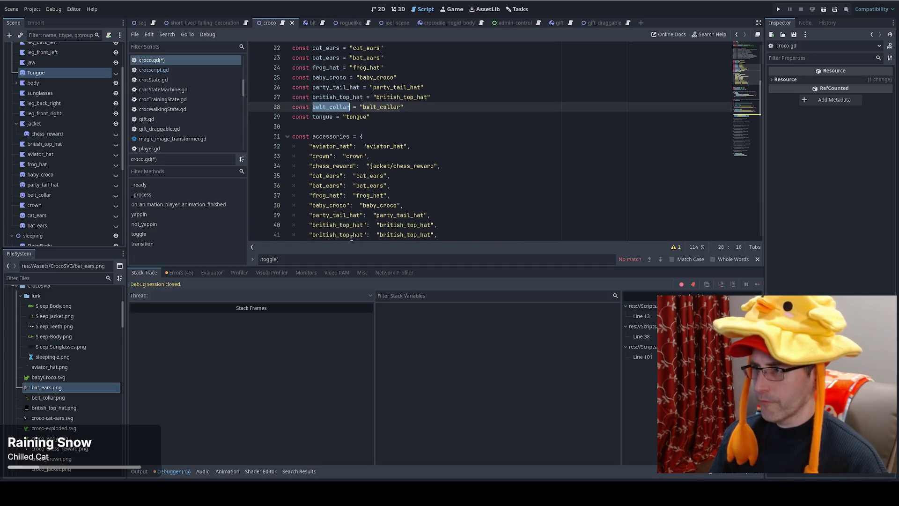
{"action": "scroll", "coordinate": [348, 206], "scroll_direction": "down", "scroll_amount": 1}
{"action": "key", "text": "ctrl+c"}
{"action": "double_click", "coordinate": [337, 205]}
{"action": "key", "text": "ctrl+v"}
{"action": "double_click", "coordinate": [405, 205]}
{"action": "key", "text": "ctrl+v"}
{"action": "key", "text": "ctrl+shift+d"}
Step: Make the final entry map tongue to tongue
{"action": "left_click", "coordinate": [323, 87]}
{"action": "double_click", "coordinate": [323, 87]}
{"action": "key", "text": "ctrl+c"}
{"action": "double_click", "coordinate": [337, 215]}
{"action": "key", "text": "ctrl+v"}
{"action": "double_click", "coordinate": [384, 215]}
{"action": "key", "text": "ctrl+v"}
Step: Delete the old accessory name constants on lines 19–29 and save croco.gd
{"action": "scroll", "coordinate": [506, 196], "scroll_direction": "up", "scroll_amount": 6}
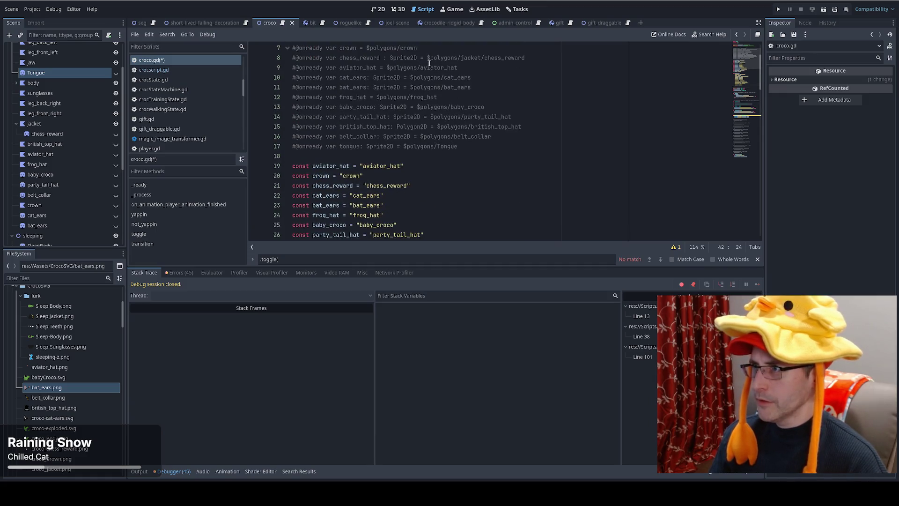
{"action": "scroll", "coordinate": [429, 63], "scroll_direction": "down", "scroll_amount": 4}
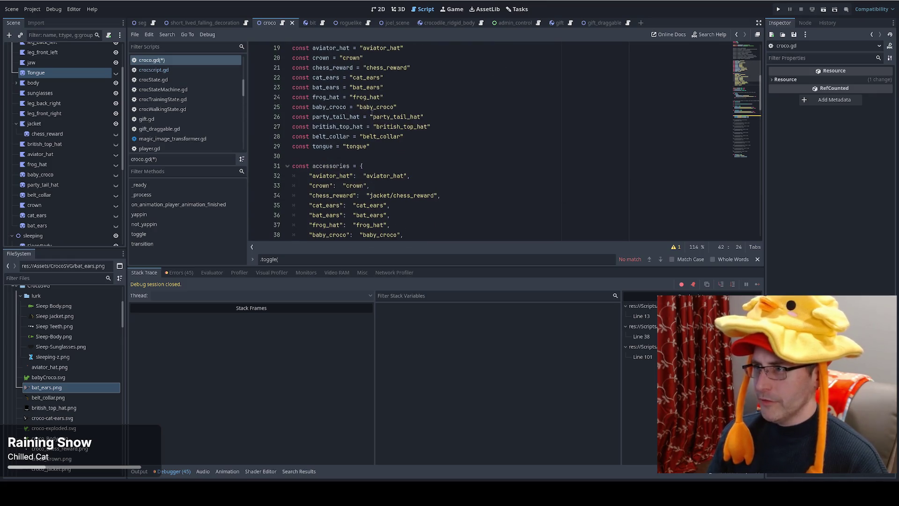
{"action": "mouse_move", "coordinate": [376, 149]}
{"action": "left_mouse_down"}
{"action": "mouse_move", "coordinate": [281, 112]}
{"action": "mouse_move", "coordinate": [275, 78]}
{"action": "left_mouse_up"}
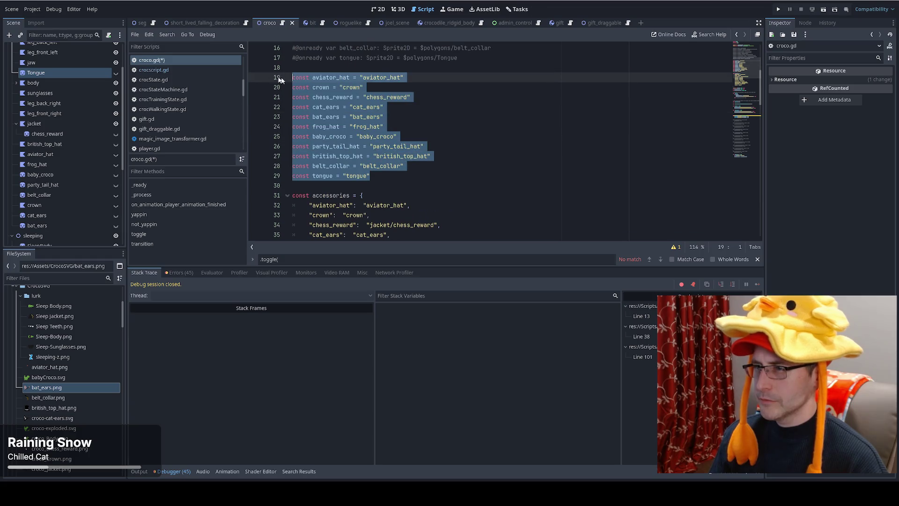
{"action": "key", "text": "Delete"}
{"action": "key", "text": "ctrl+s"}
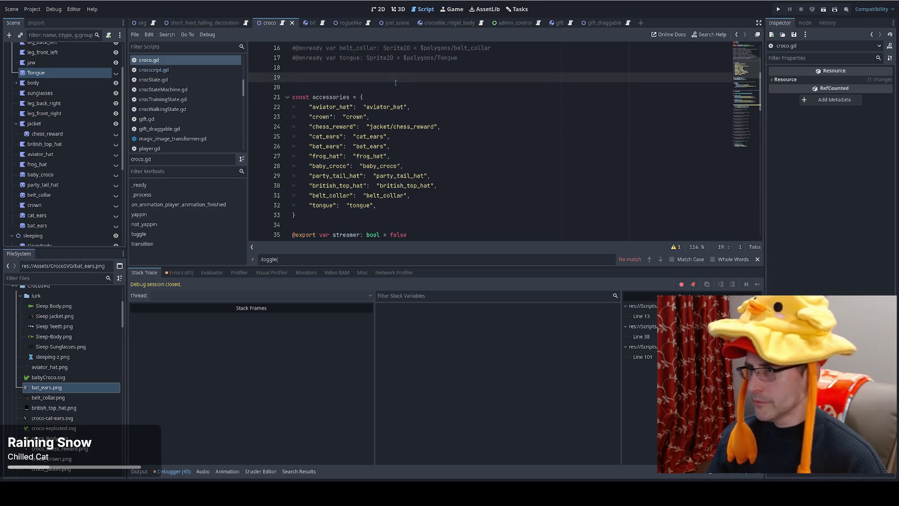
{"action": "scroll", "coordinate": [412, 108], "scroll_direction": "down", "scroll_amount": 6}
{"action": "scroll", "coordinate": [421, 116], "scroll_direction": "up", "scroll_amount": 6}
{"action": "scroll", "coordinate": [421, 116], "scroll_direction": "down", "scroll_amount": 20}
Step: Change the crown toggle on line 163 to croco.accessories.crown and copy the '.accessories' prefix
{"action": "scroll", "coordinate": [430, 131], "scroll_direction": "up", "scroll_amount": 20}
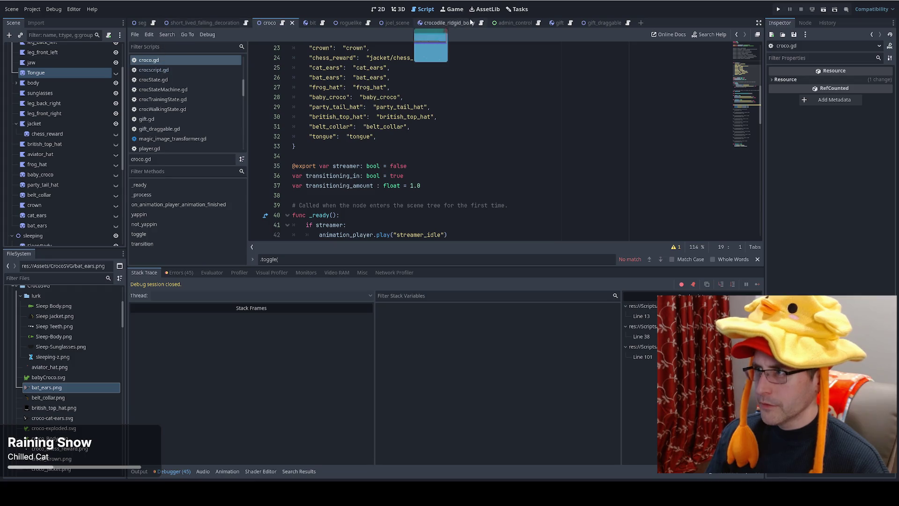
{"action": "key", "text": "alt+Left"}
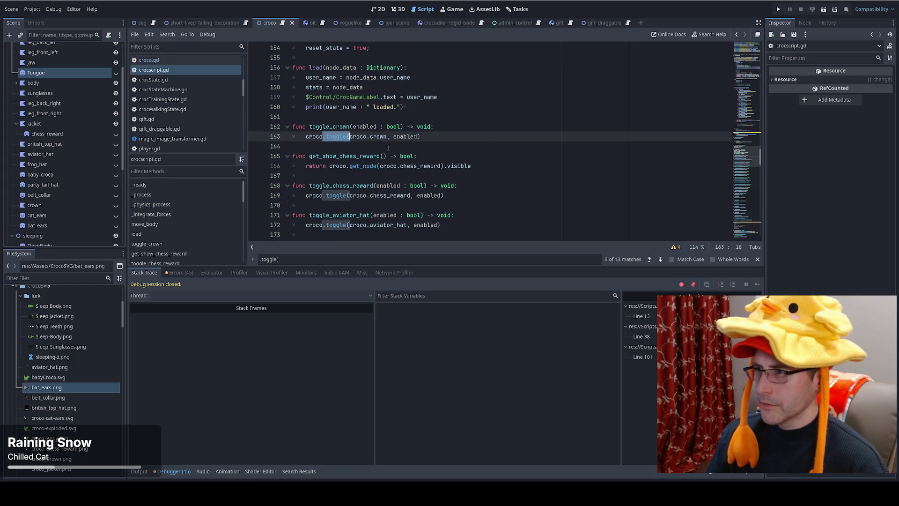
{"action": "double_click", "coordinate": [377, 136]}
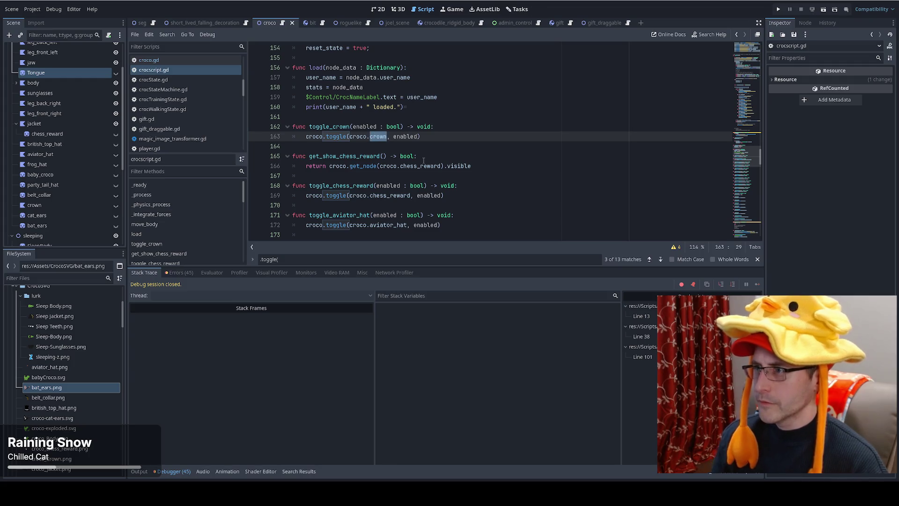
{"action": "key", "text": "Left"}
{"action": "key", "text": "Left"}
{"action": "type", "text": ".a"}
{"action": "key", "text": "Return"}
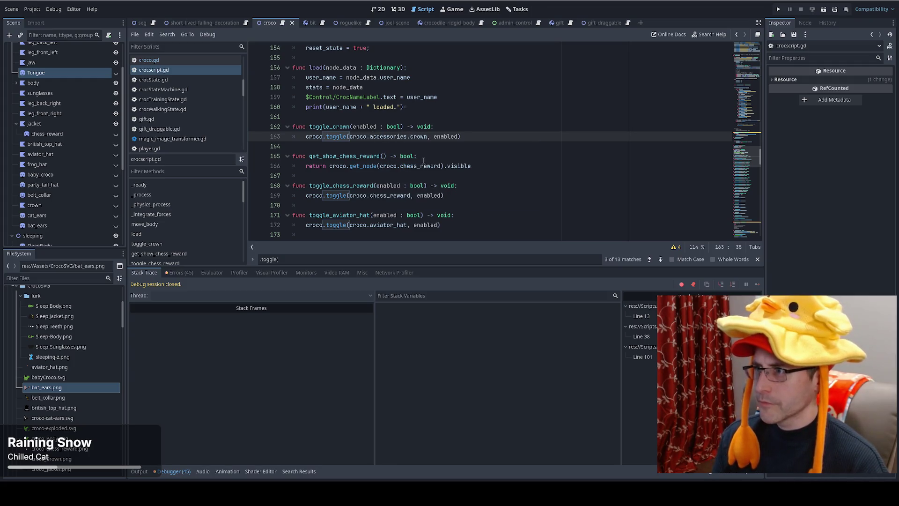
{"action": "key", "text": "Right"}
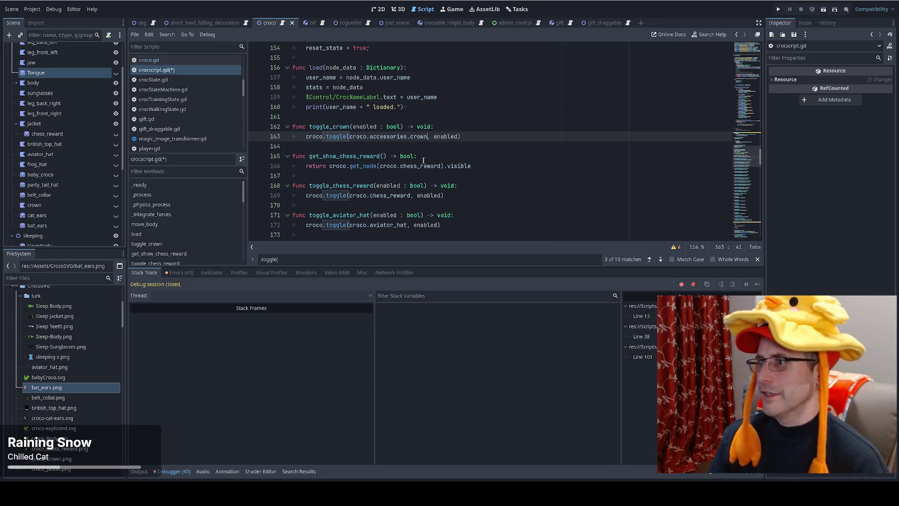
{"action": "left_click_drag", "start_coordinate": [370, 136], "coordinate": [411, 136]}
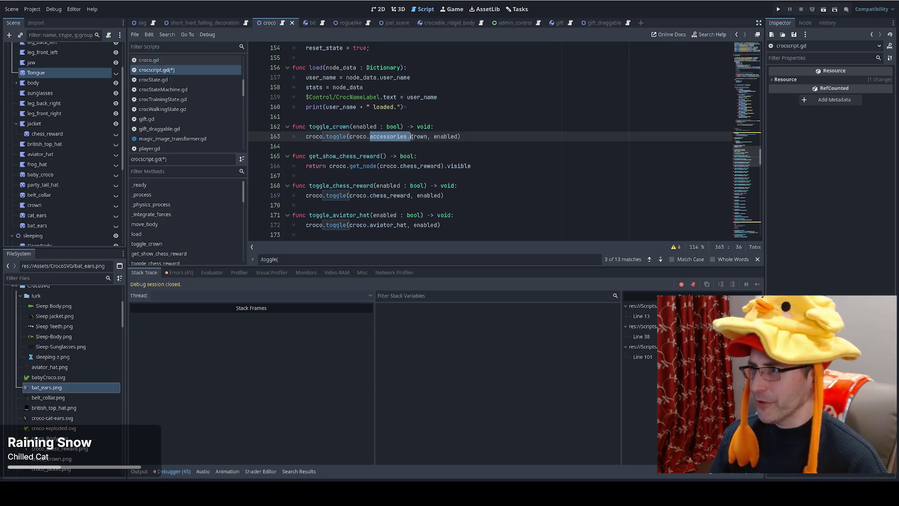
Step: Insert '.accessories' into the chess_reward visibility check and toggle on lines 166 and 169
{"action": "left_click", "coordinate": [398, 166]}
{"action": "key", "text": "ctrl+v"}
{"action": "key", "text": "ctrl+z"}
{"action": "left_click_drag", "start_coordinate": [369, 137], "coordinate": [407, 137]}
{"action": "left_click", "coordinate": [398, 166]}
{"action": "key", "text": "ctrl+v"}
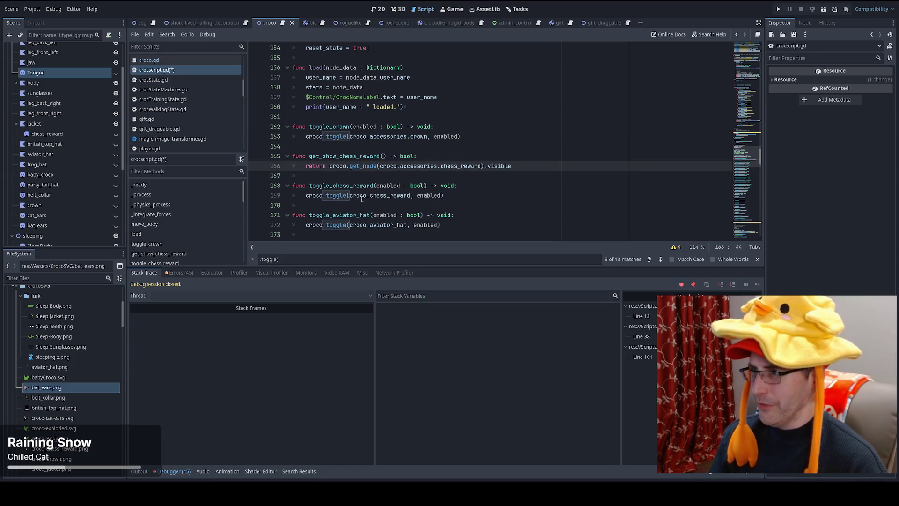
{"action": "left_click", "coordinate": [367, 196]}
{"action": "key", "text": "ctrl+v"}
Step: Insert '.accessories' into the aviator_hat, cat_ears, bat_ears, frog_hat and baby_croco toggles
{"action": "scroll", "coordinate": [372, 212], "scroll_direction": "down", "scroll_amount": 2}
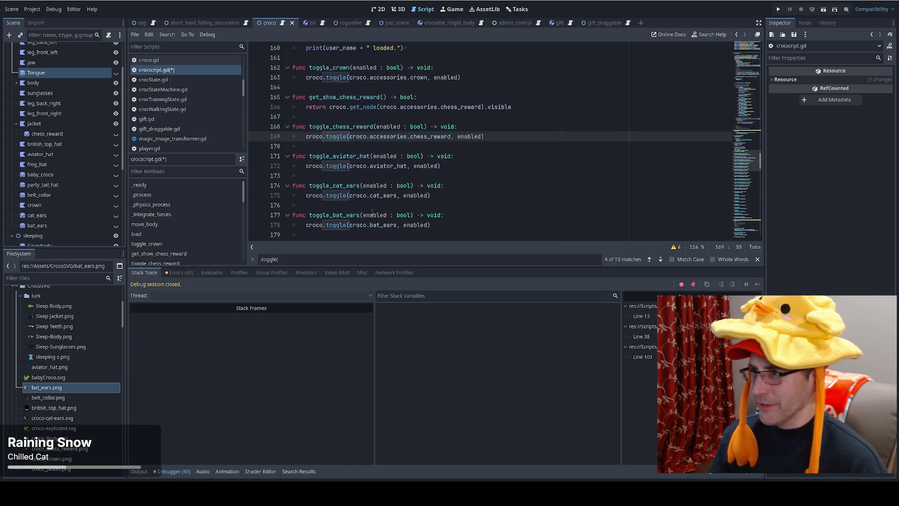
{"action": "left_click", "coordinate": [368, 166]}
{"action": "key", "text": "ctrl+v"}
{"action": "left_click", "coordinate": [368, 196]}
{"action": "key", "text": "ctrl+v"}
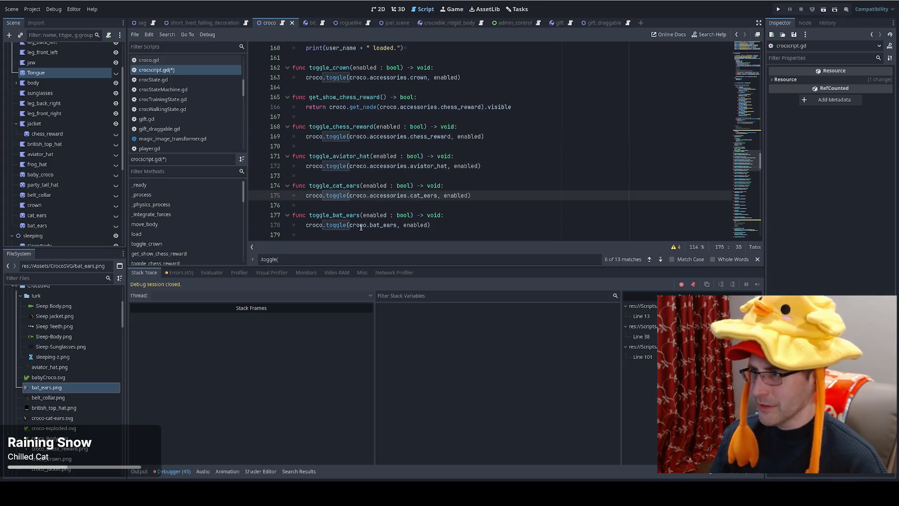
{"action": "left_click", "coordinate": [367, 225]}
{"action": "key", "text": "ctrl+v"}
{"action": "scroll", "coordinate": [385, 213], "scroll_direction": "down", "scroll_amount": 1}
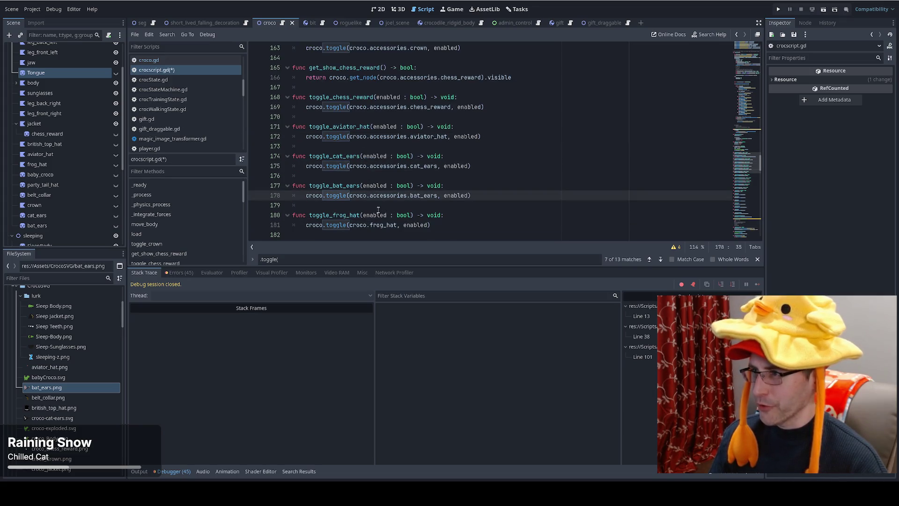
{"action": "scroll", "coordinate": [379, 210], "scroll_direction": "down", "scroll_amount": 1}
{"action": "left_click", "coordinate": [368, 196]}
{"action": "key", "text": "ctrl+v"}
{"action": "left_click", "coordinate": [368, 226]}
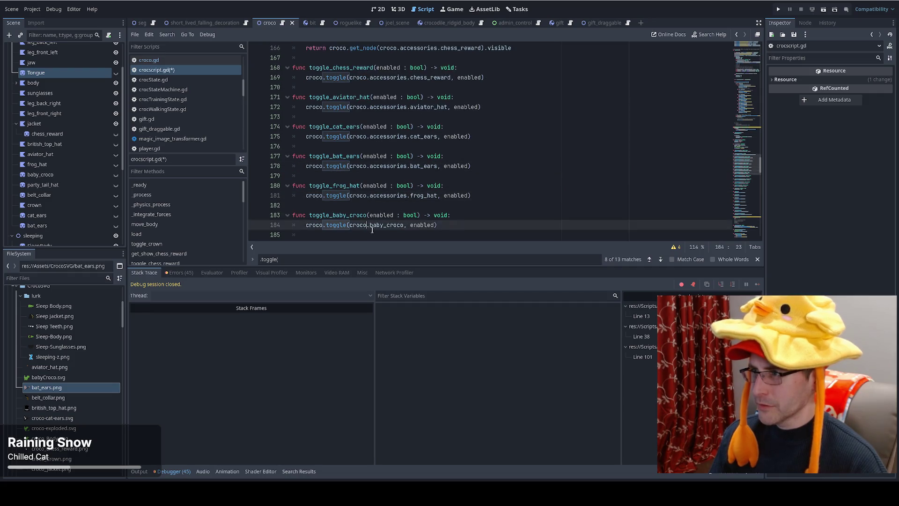
{"action": "key", "text": "ctrl+v"}
Step: Insert '.accessories' into the party_tail_hat, british_top_hat, belt_collar and tongue toggles
{"action": "scroll", "coordinate": [373, 229], "scroll_direction": "down", "scroll_amount": 3}
{"action": "left_click", "coordinate": [368, 167]}
{"action": "key", "text": "ctrl+v"}
{"action": "left_click", "coordinate": [367, 196]}
{"action": "key", "text": "ctrl+v"}
{"action": "left_click", "coordinate": [367, 225]}
{"action": "key", "text": "ctrl+v"}
{"action": "scroll", "coordinate": [369, 206], "scroll_direction": "down", "scroll_amount": 3}
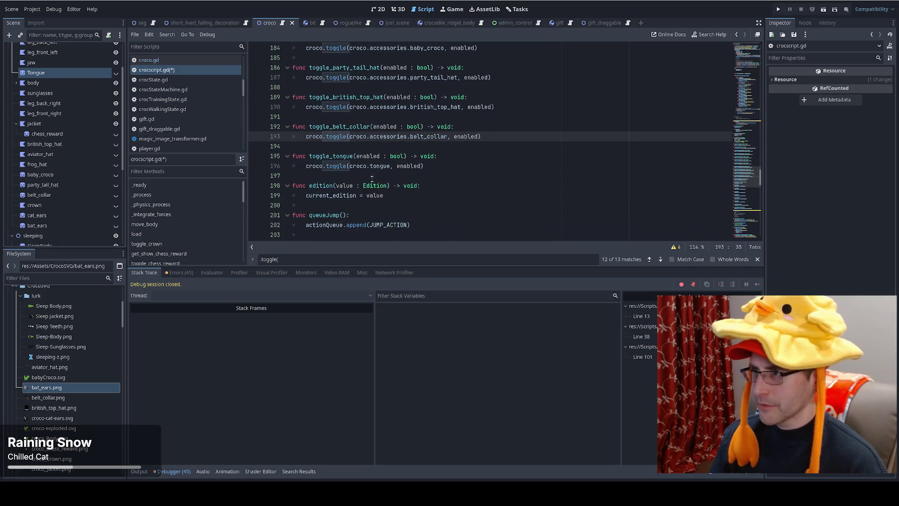
{"action": "left_click", "coordinate": [370, 166]}
{"action": "key", "text": "ctrl+v"}
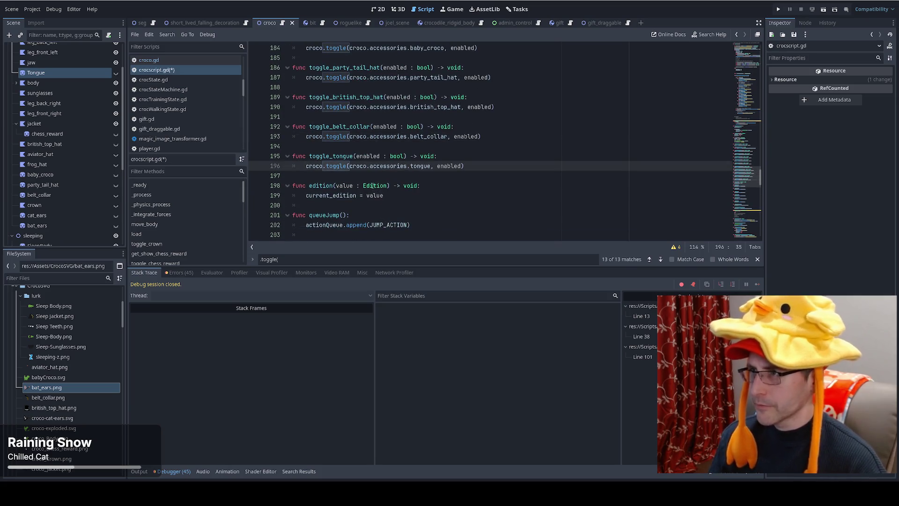
{"action": "scroll", "coordinate": [372, 183], "scroll_direction": "up", "scroll_amount": 8}
{"action": "scroll", "coordinate": [372, 183], "scroll_direction": "up", "scroll_amount": 20}
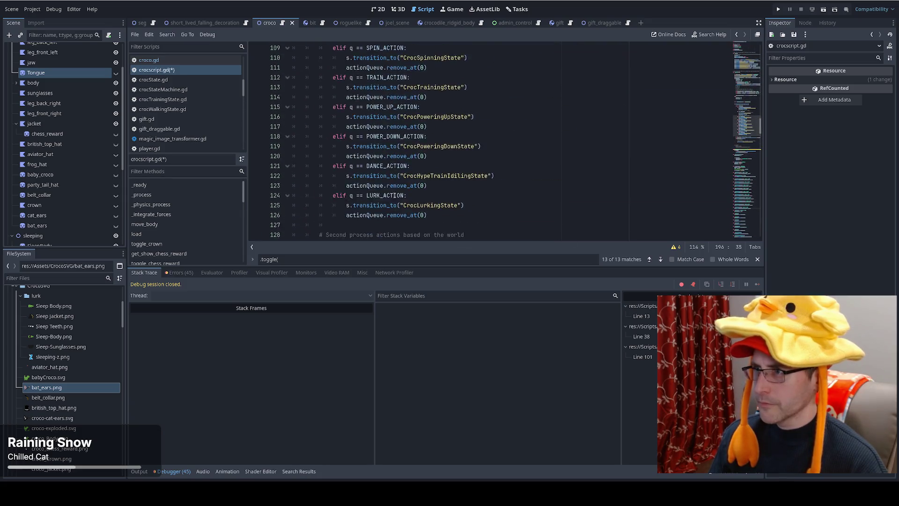
{"action": "scroll", "coordinate": [395, 198], "scroll_direction": "up", "scroll_amount": 12}
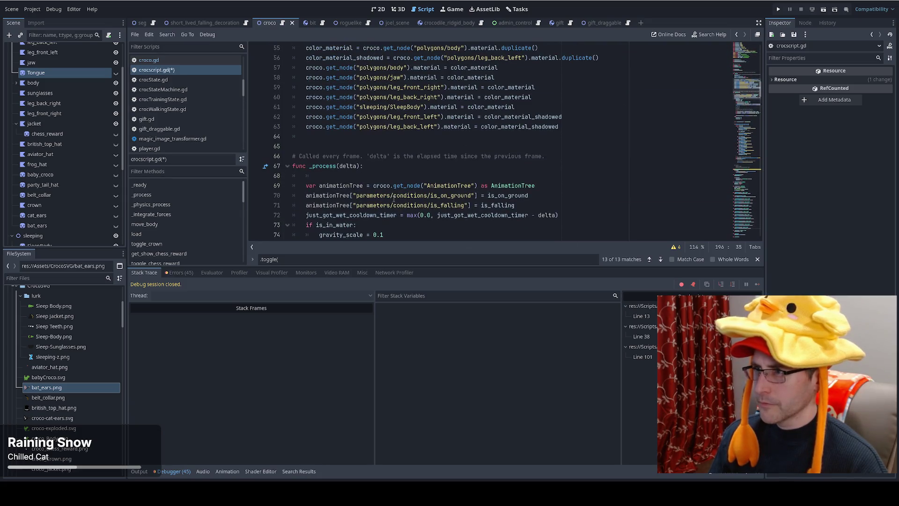
Step: Add '.accessories' to the crown and chess_reward toggles in _ready, then run the game with F5
{"action": "scroll", "coordinate": [393, 198], "scroll_direction": "up", "scroll_amount": 5}
{"action": "left_click", "coordinate": [368, 165]}
{"action": "key", "text": "ctrl+v"}
{"action": "left_click", "coordinate": [369, 176]}
{"action": "key", "text": "ctrl+v"}
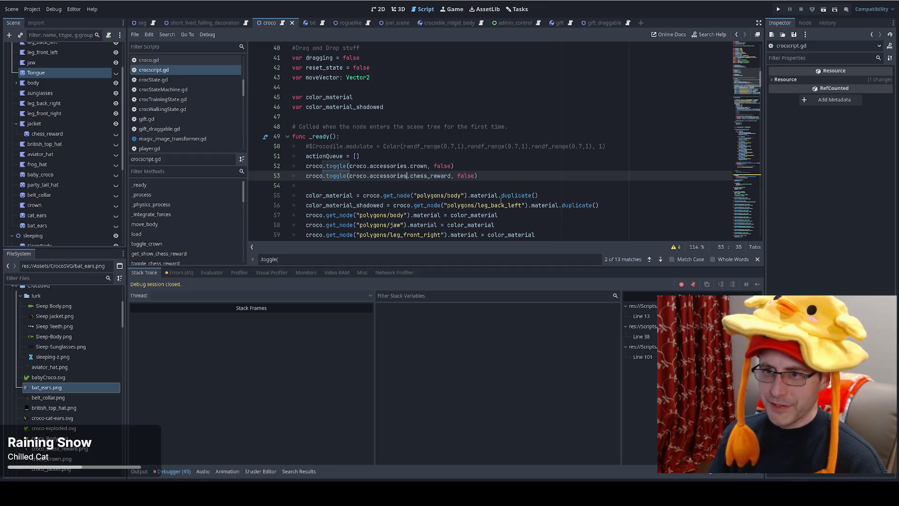
{"action": "left_click", "coordinate": [525, 195]}
{"action": "key", "text": "F5"}
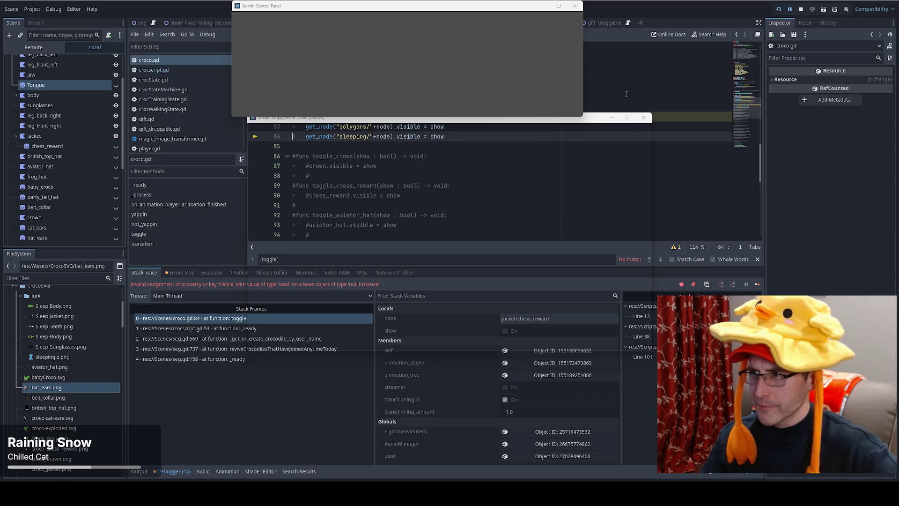
Step: Return to the editor and inspect the SleepJacket sprite's properties in the croco scene
{"action": "left_click", "coordinate": [626, 94]}
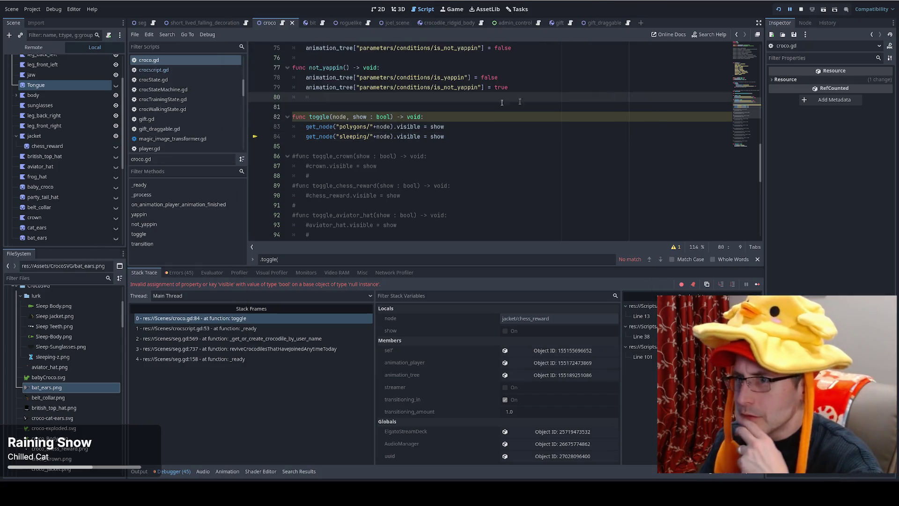
{"action": "scroll", "coordinate": [59, 161], "scroll_direction": "up", "scroll_amount": 3}
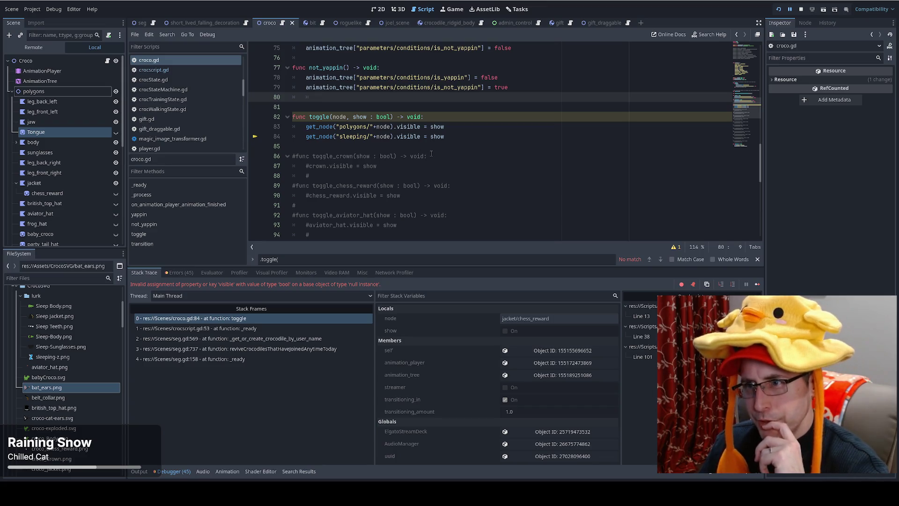
{"action": "mouse_move", "coordinate": [391, 141]}
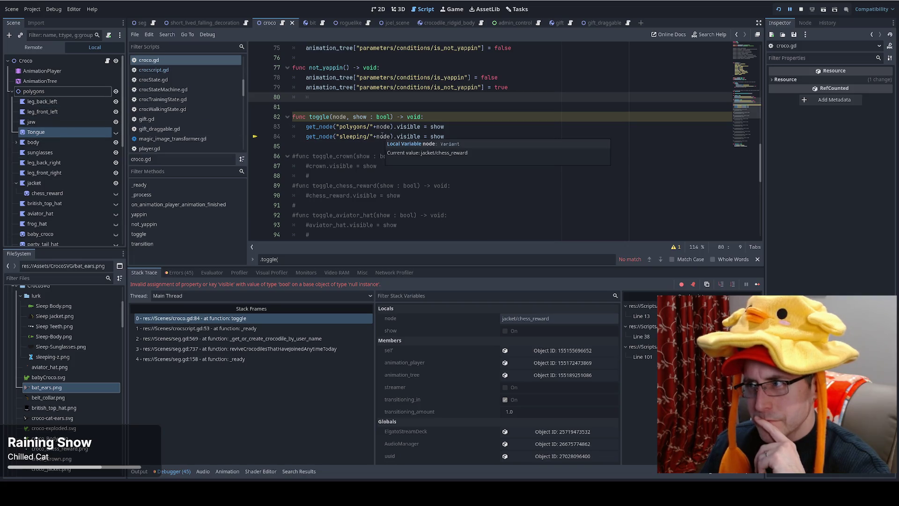
{"action": "left_click", "coordinate": [12, 91]}
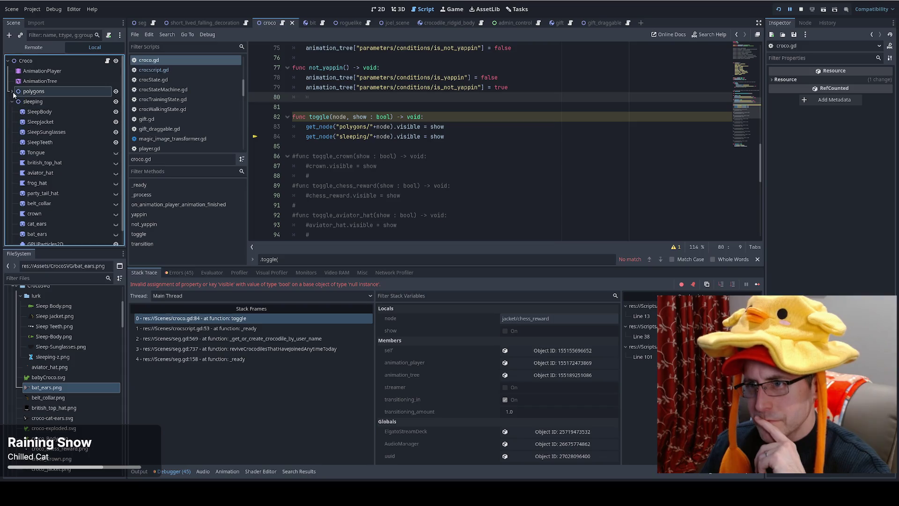
{"action": "left_click", "coordinate": [47, 122]}
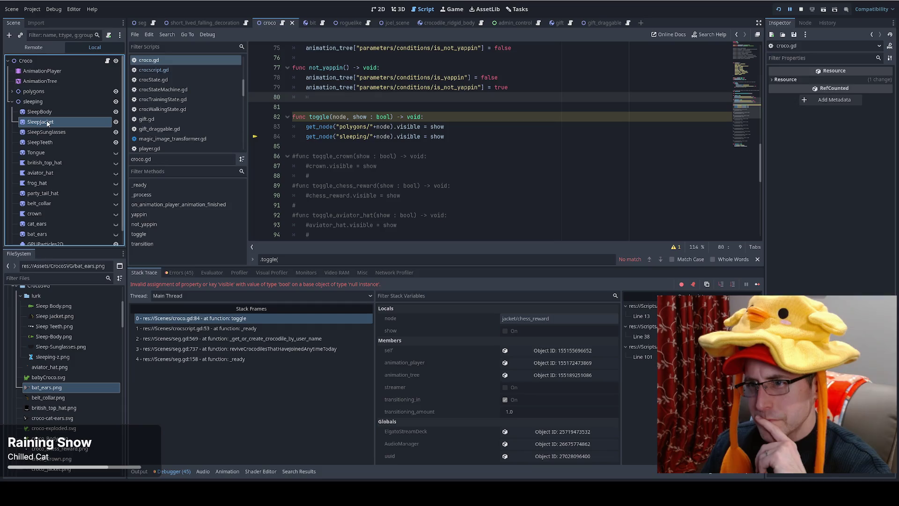
{"action": "scroll", "coordinate": [70, 207], "scroll_direction": "down", "scroll_amount": 1}
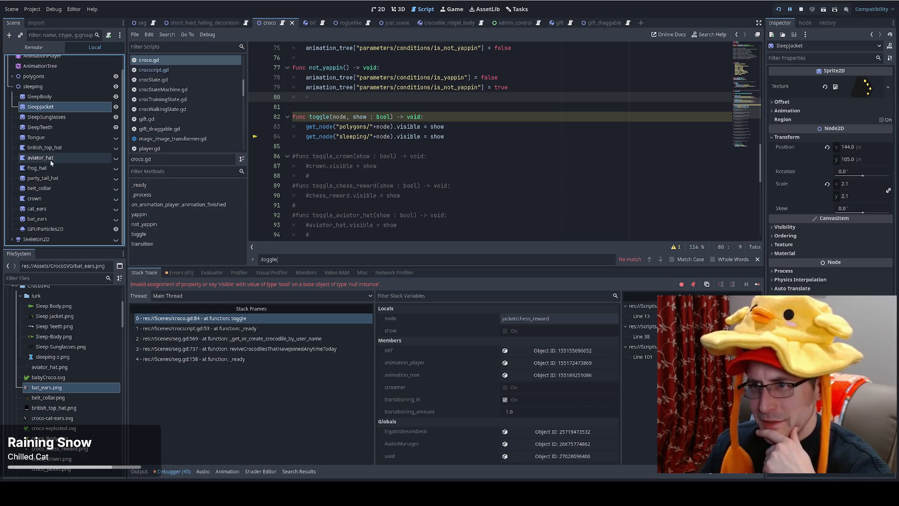
{"action": "scroll", "coordinate": [51, 171], "scroll_direction": "up", "scroll_amount": 2}
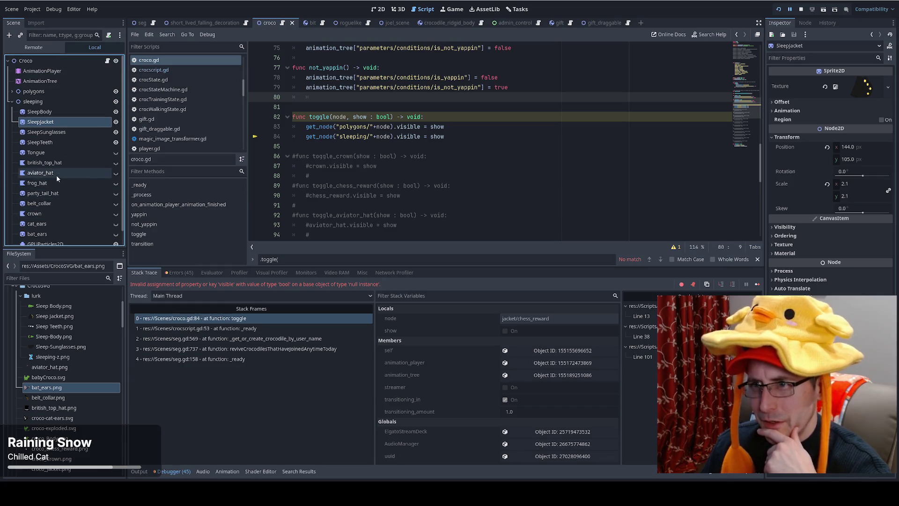
Step: Copy the chess_reward node from under the polygons jacket
{"action": "left_click", "coordinate": [13, 91]}
{"action": "scroll", "coordinate": [14, 96], "scroll_direction": "down", "scroll_amount": 2}
{"action": "left_click", "coordinate": [17, 95]}
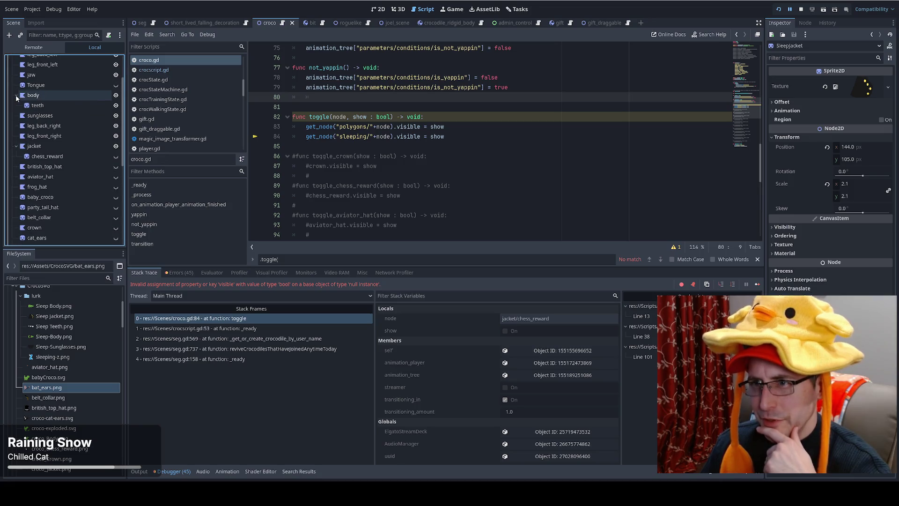
{"action": "left_click", "coordinate": [16, 95]}
{"action": "left_click", "coordinate": [47, 146]}
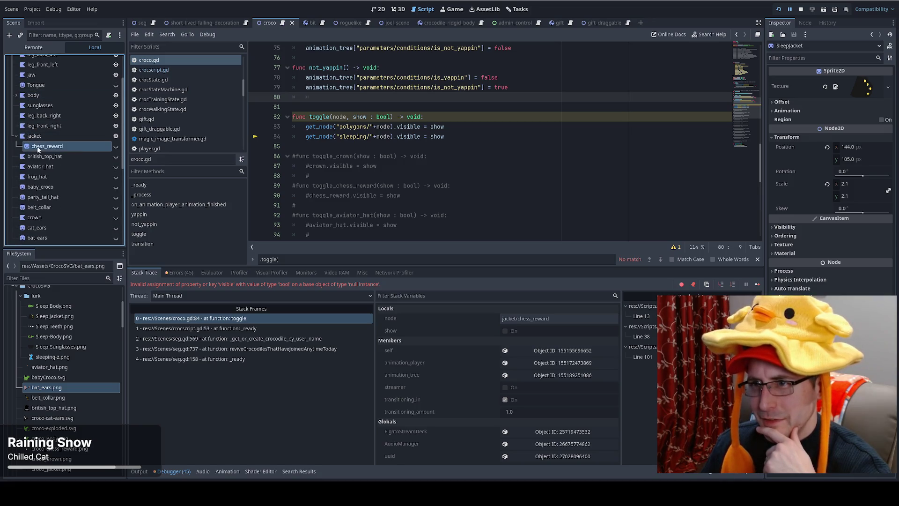
{"action": "right_click", "coordinate": [61, 145]}
{"action": "left_click", "coordinate": [92, 206]}
Step: Rename the sleeping SleepJacket node to 'jacket' and paste chess_reward under it
{"action": "scroll", "coordinate": [91, 207], "scroll_direction": "down", "scroll_amount": 2}
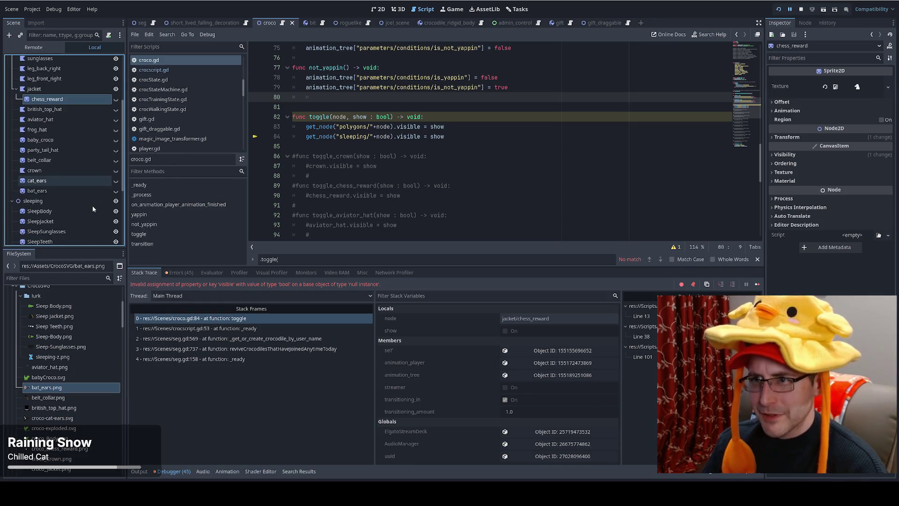
{"action": "scroll", "coordinate": [92, 207], "scroll_direction": "down", "scroll_amount": 4}
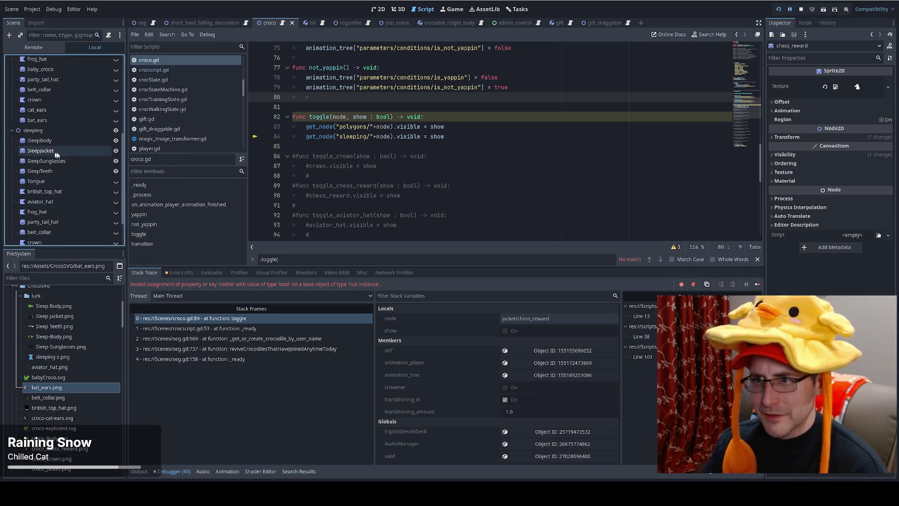
{"action": "scroll", "coordinate": [64, 155], "scroll_direction": "down", "scroll_amount": 1}
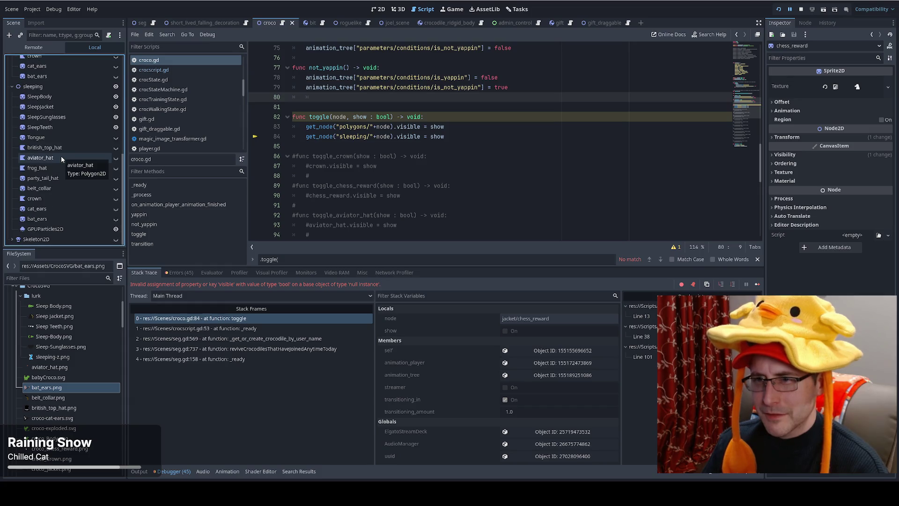
{"action": "left_click", "coordinate": [47, 107]}
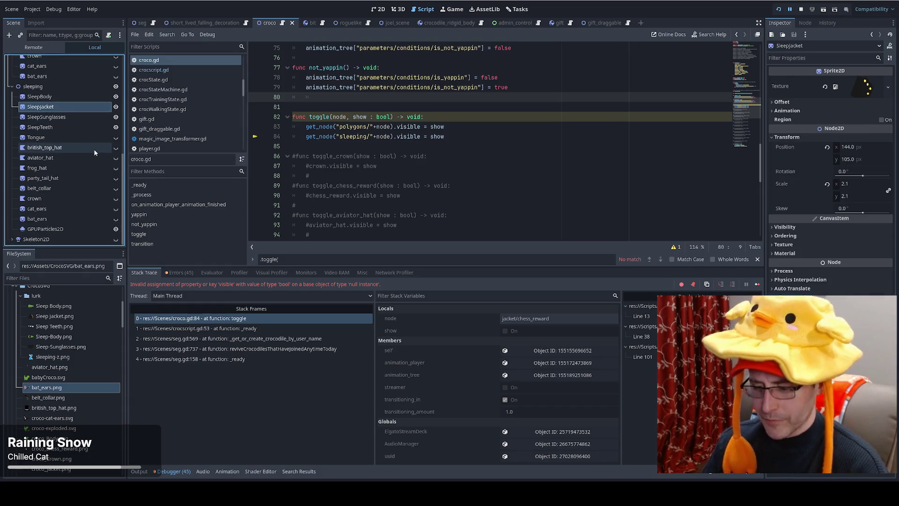
{"action": "key", "text": "F2"}
{"action": "type", "text": "jacket"}
{"action": "key", "text": "Return"}
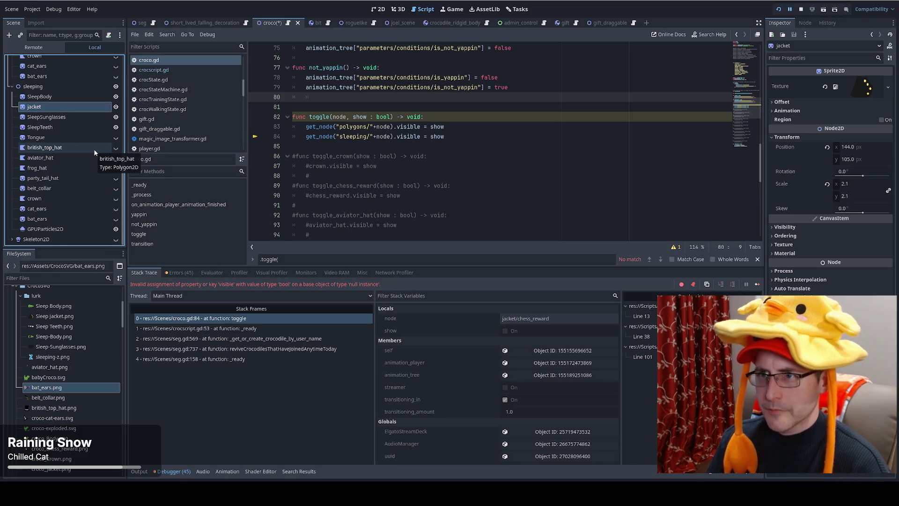
{"action": "key", "text": "ctrl+v"}
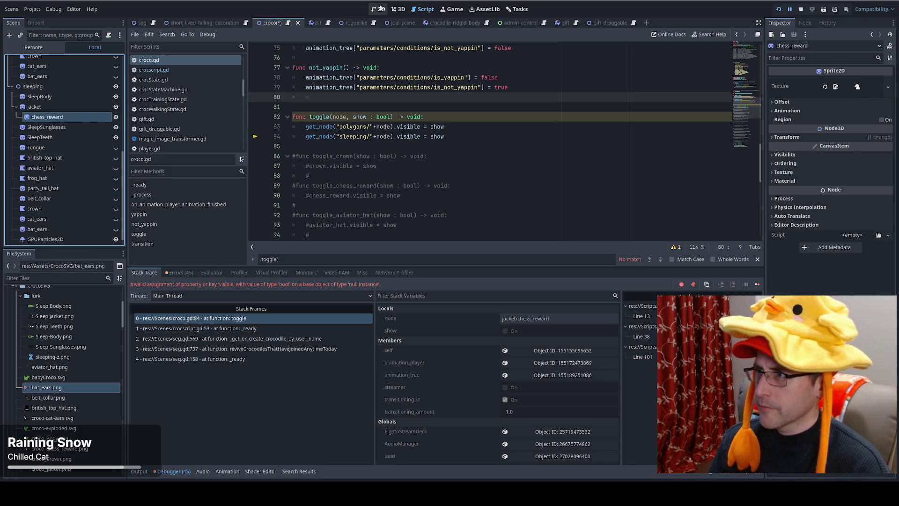
Step: In the 2D view, move the pasted chess knight onto the sleeping croco's jacket and tilt it
{"action": "left_click", "coordinate": [378, 9]}
{"action": "left_click", "coordinate": [83, 110]}
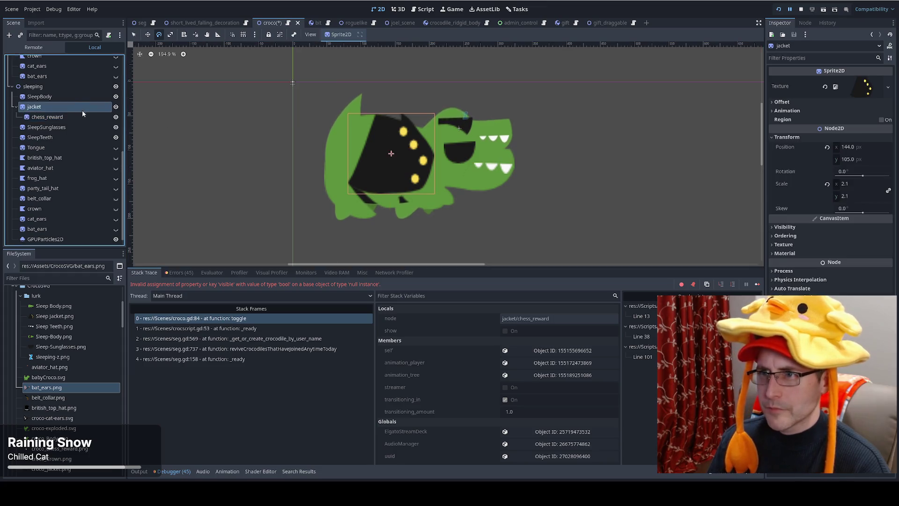
{"action": "left_click", "coordinate": [83, 117]}
{"action": "scroll", "coordinate": [388, 162], "scroll_direction": "down", "scroll_amount": 5}
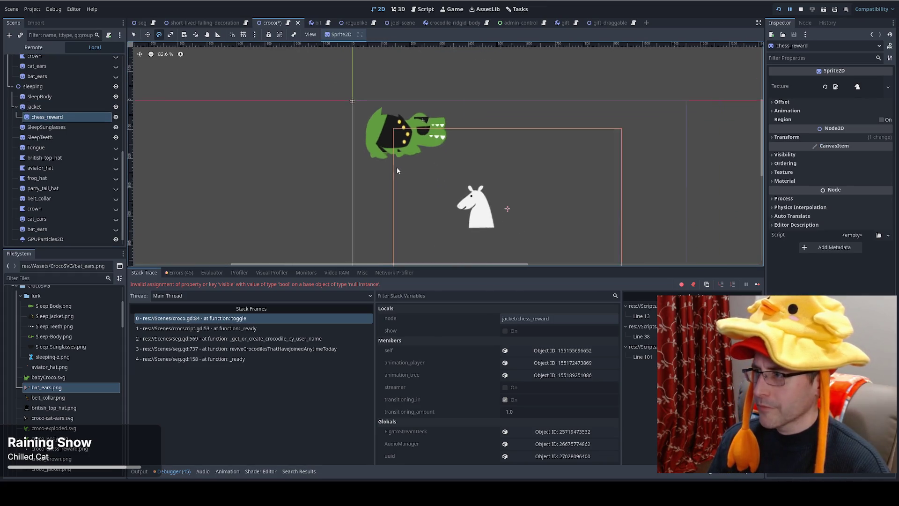
{"action": "scroll", "coordinate": [327, 117], "scroll_direction": "left", "scroll_amount": 3}
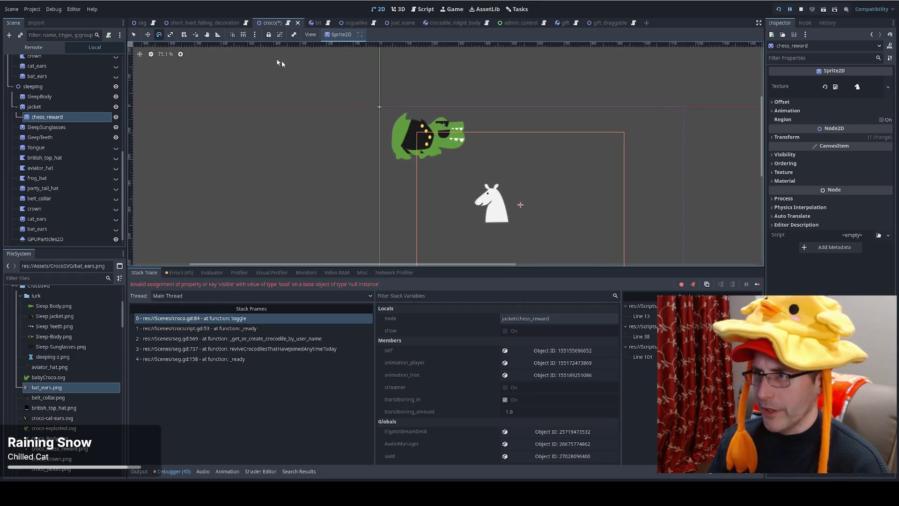
{"action": "left_click", "coordinate": [147, 35]}
{"action": "mouse_move", "coordinate": [489, 203]}
{"action": "left_mouse_down"}
{"action": "mouse_move", "coordinate": [418, 143]}
{"action": "mouse_move", "coordinate": [414, 128]}
{"action": "left_mouse_up"}
{"action": "key", "text": "e"}
{"action": "mouse_move", "coordinate": [471, 95]}
{"action": "left_mouse_down"}
{"action": "mouse_move", "coordinate": [486, 98]}
{"action": "mouse_move", "coordinate": [477, 110]}
{"action": "left_mouse_up"}
{"action": "mouse_move", "coordinate": [487, 104]}
{"action": "left_mouse_down"}
{"action": "mouse_move", "coordinate": [482, 120]}
{"action": "mouse_move", "coordinate": [469, 111]}
{"action": "mouse_move", "coordinate": [480, 127]}
{"action": "left_mouse_up"}
{"action": "key", "text": "s"}
{"action": "key", "text": "ctrl+z"}
Step: Fine-tune the chess knight's rotation, position and scale to fit the jacket
{"action": "key", "text": "w"}
{"action": "key", "text": "e"}
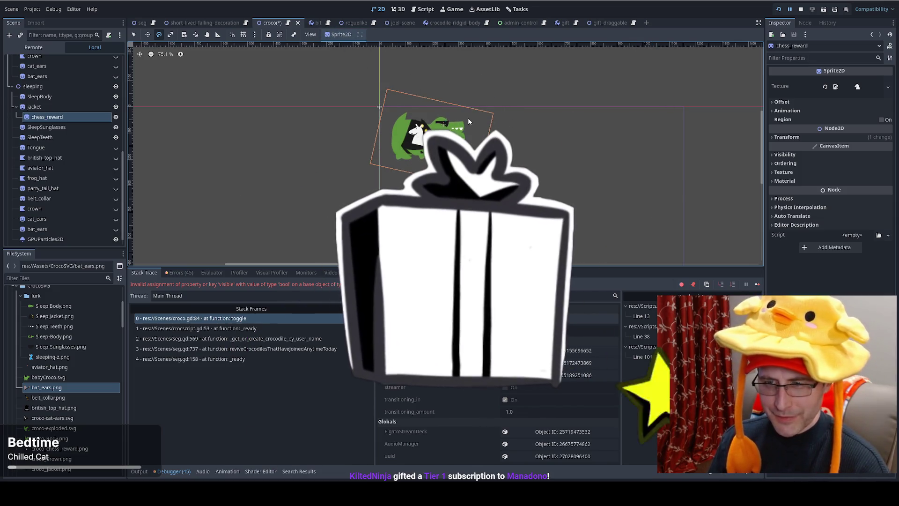
{"action": "left_click", "coordinate": [63, 109]}
{"action": "left_click", "coordinate": [47, 117]}
{"action": "left_click", "coordinate": [414, 146]}
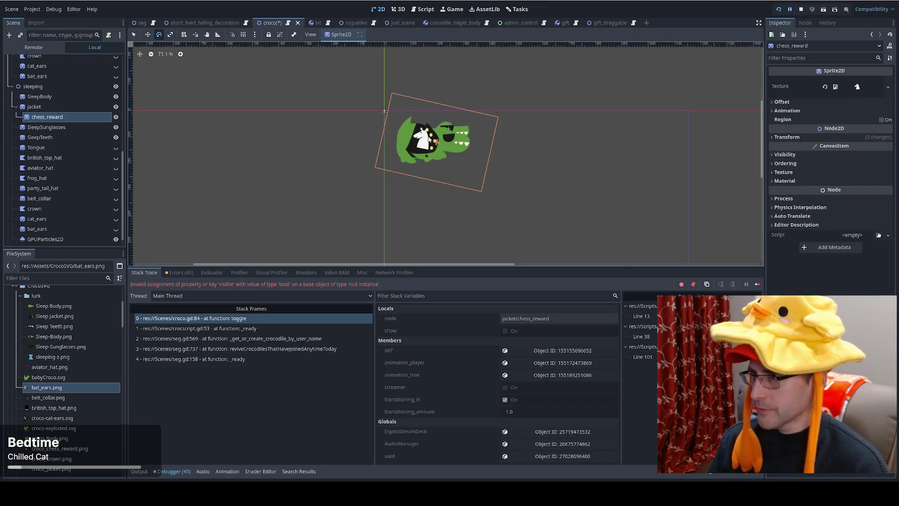
{"action": "left_click_drag", "start_coordinate": [485, 125], "coordinate": [471, 131]}
{"action": "key", "text": "w"}
{"action": "key", "text": "e"}
{"action": "key", "text": "s"}
{"action": "key", "text": "e"}
{"action": "key", "text": "w"}
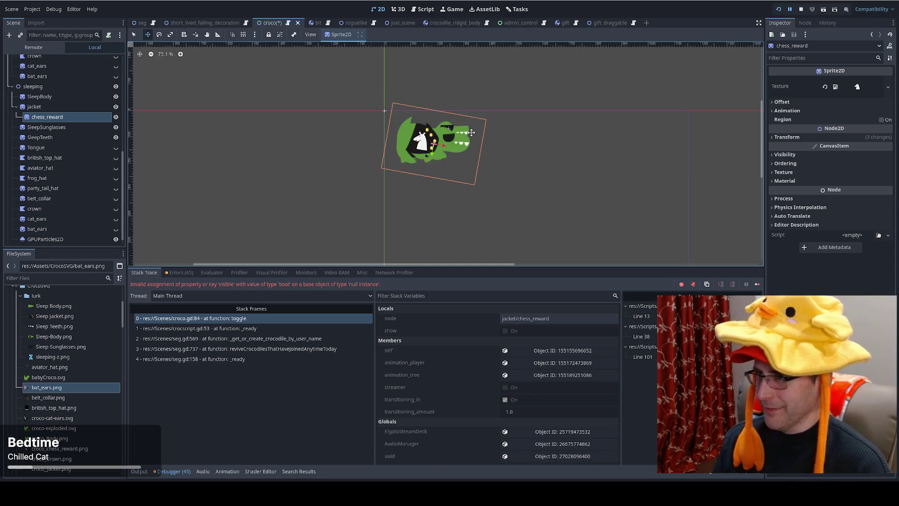
{"action": "key", "text": "s"}
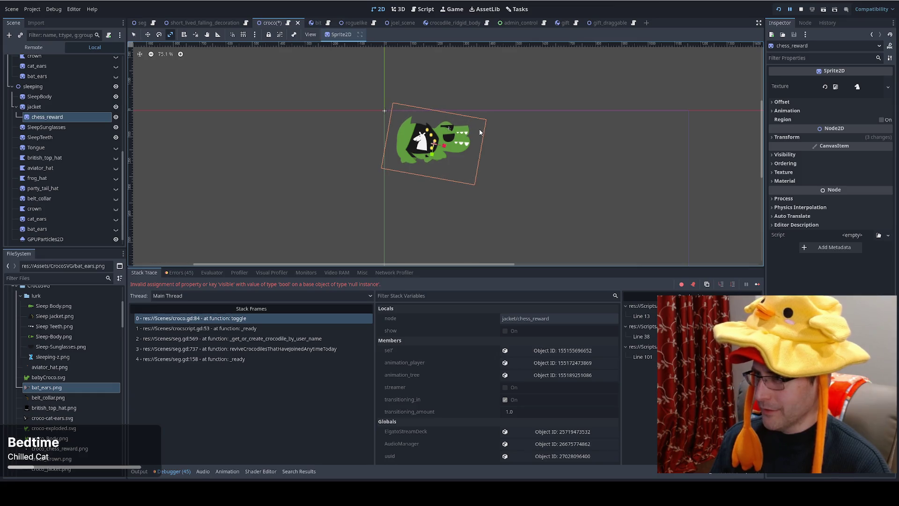
{"action": "key", "text": "e"}
{"action": "left_click_drag", "start_coordinate": [478, 131], "coordinate": [478, 131]}
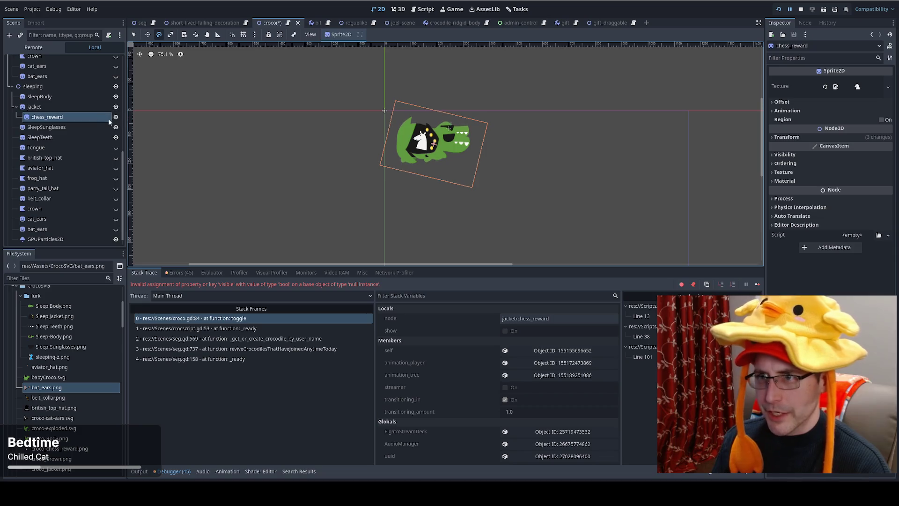
Step: Open the croco script and stop the running game
{"action": "scroll", "coordinate": [105, 152], "scroll_direction": "up", "scroll_amount": 5}
{"action": "scroll", "coordinate": [105, 155], "scroll_direction": "up", "scroll_amount": 2}
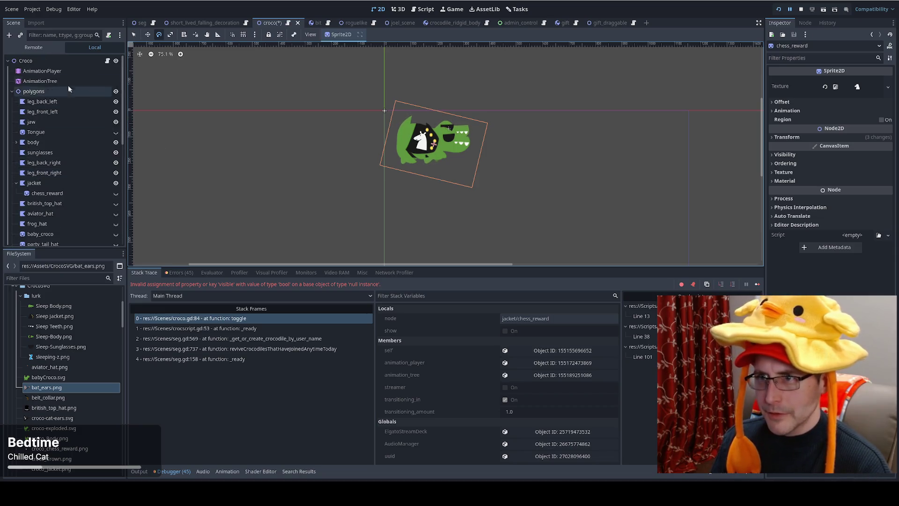
{"action": "left_click", "coordinate": [108, 61]}
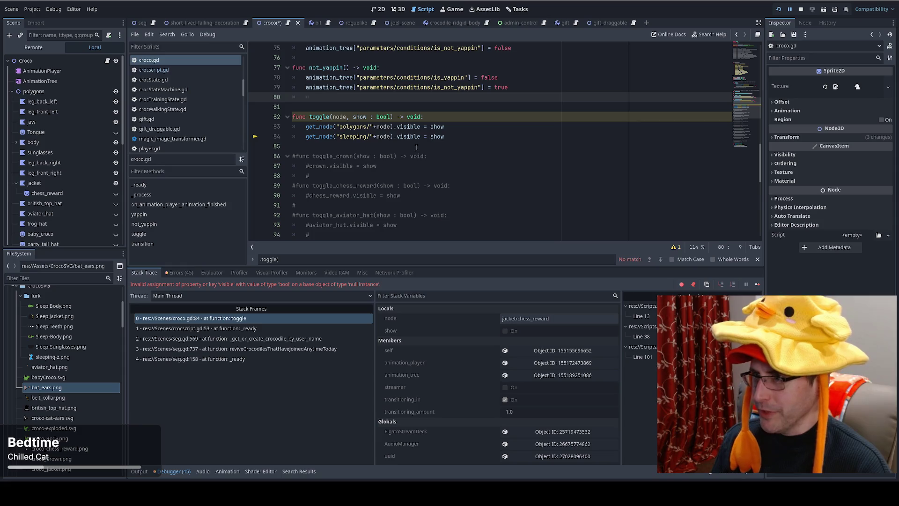
{"action": "left_click", "coordinate": [801, 9]}
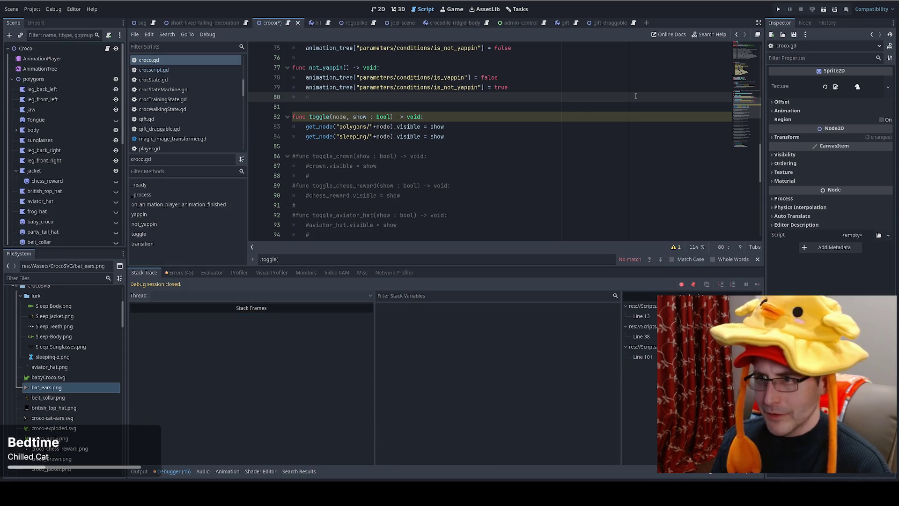
{"action": "left_click", "coordinate": [782, 10]}
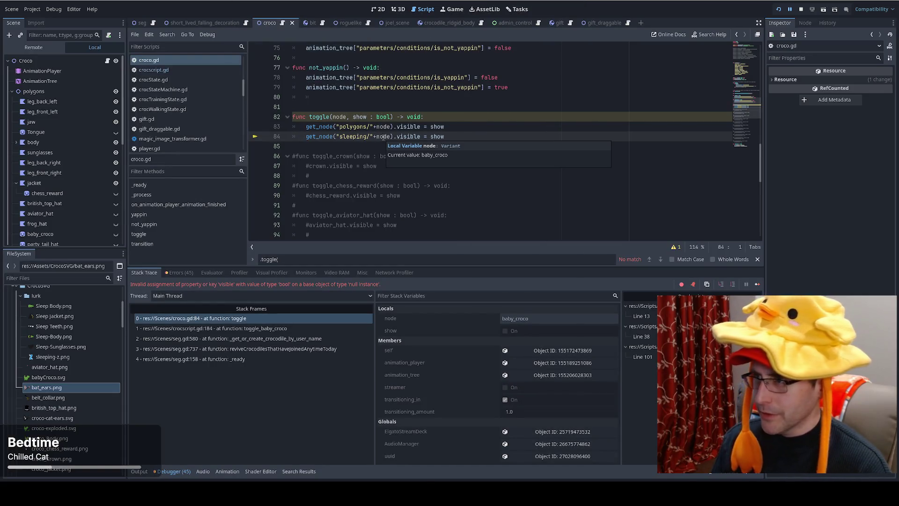
{"action": "mouse_move", "coordinate": [382, 127]}
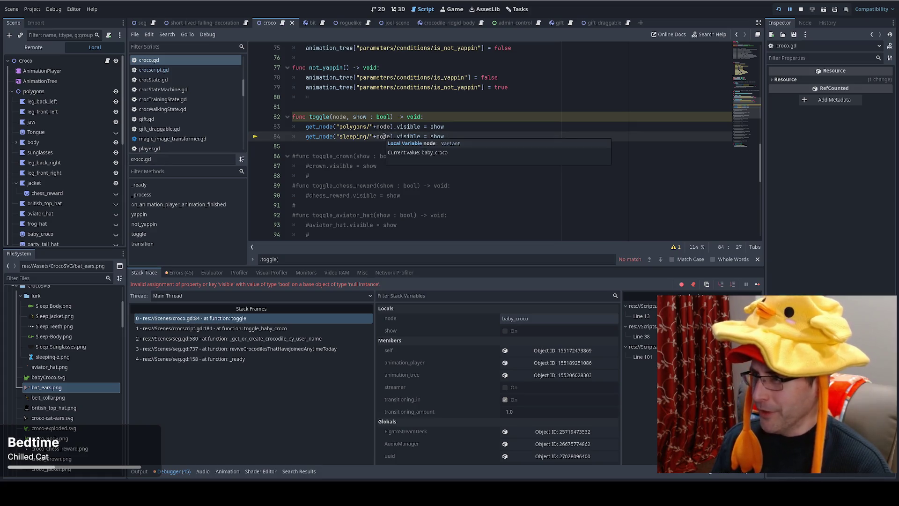
{"action": "scroll", "coordinate": [62, 193], "scroll_direction": "down", "scroll_amount": 2}
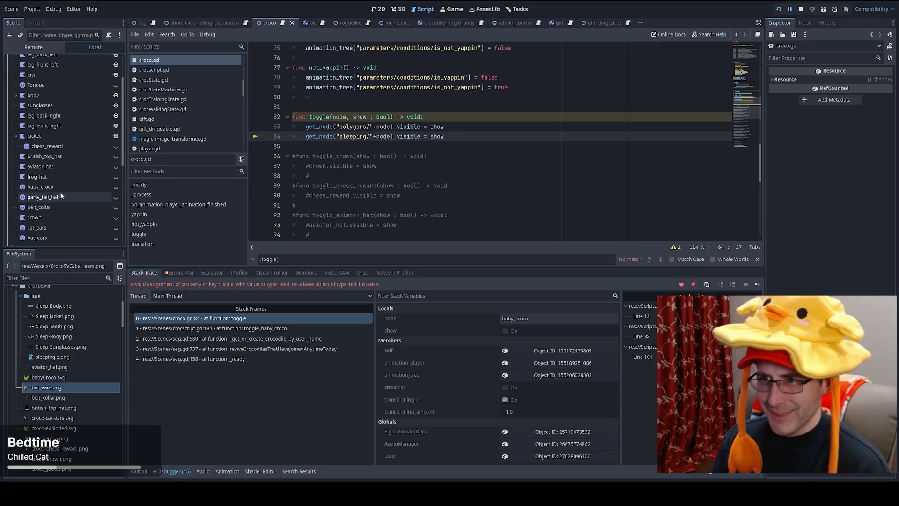
{"action": "left_click", "coordinate": [60, 186]}
{"action": "mouse_move", "coordinate": [387, 136]}
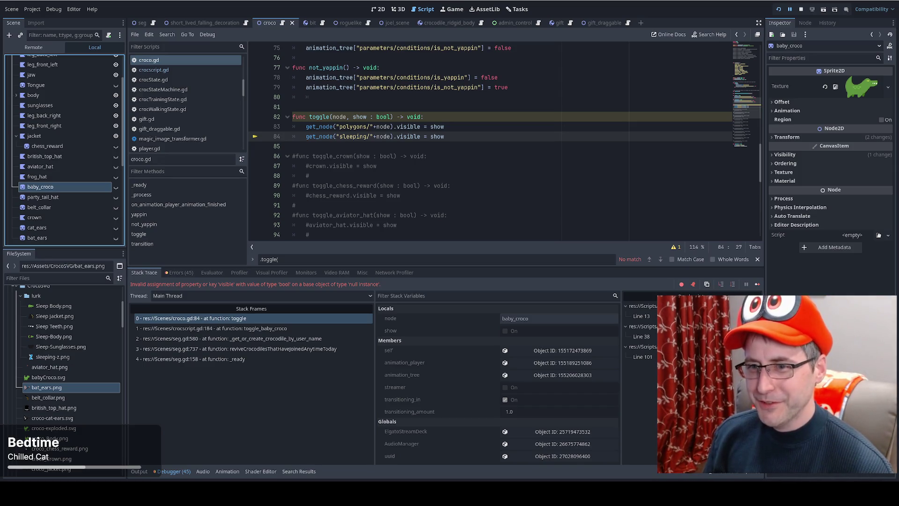
{"action": "scroll", "coordinate": [589, 171], "scroll_direction": "down", "scroll_amount": 3}
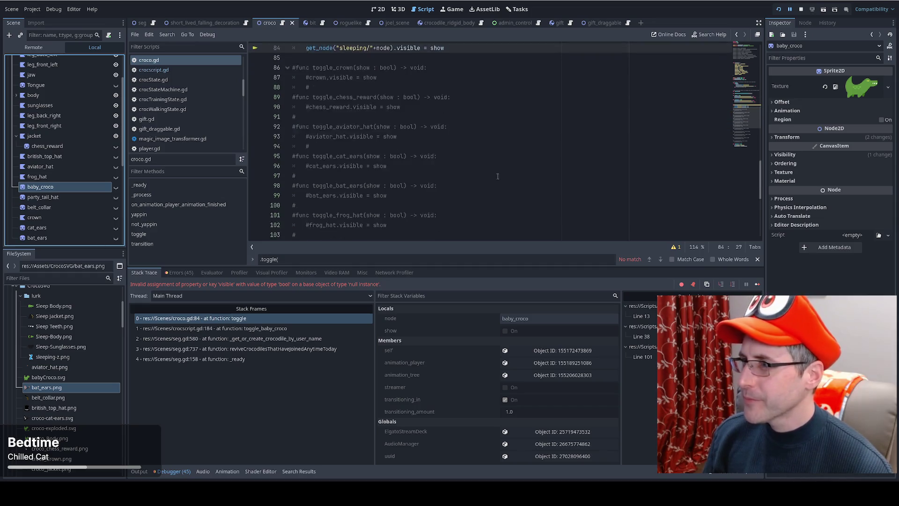
{"action": "scroll", "coordinate": [352, 173], "scroll_direction": "up", "scroll_amount": 5}
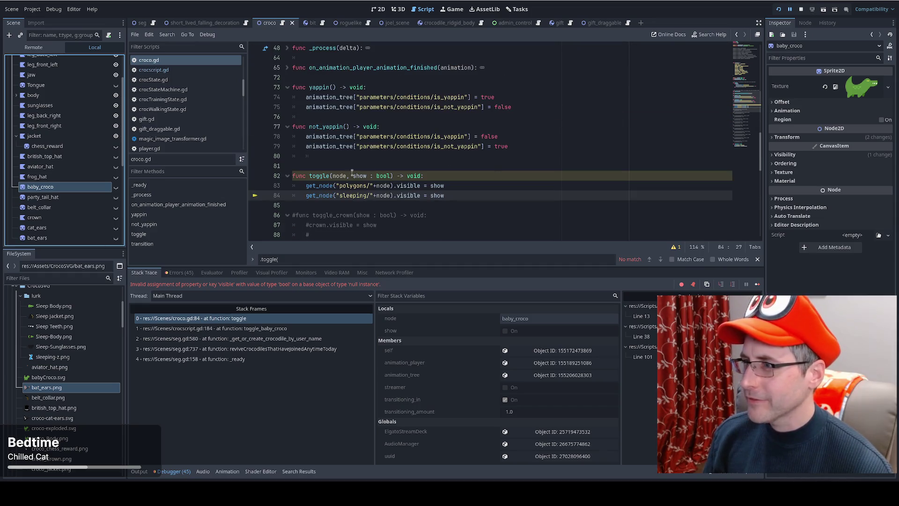
{"action": "left_click", "coordinate": [395, 186]}
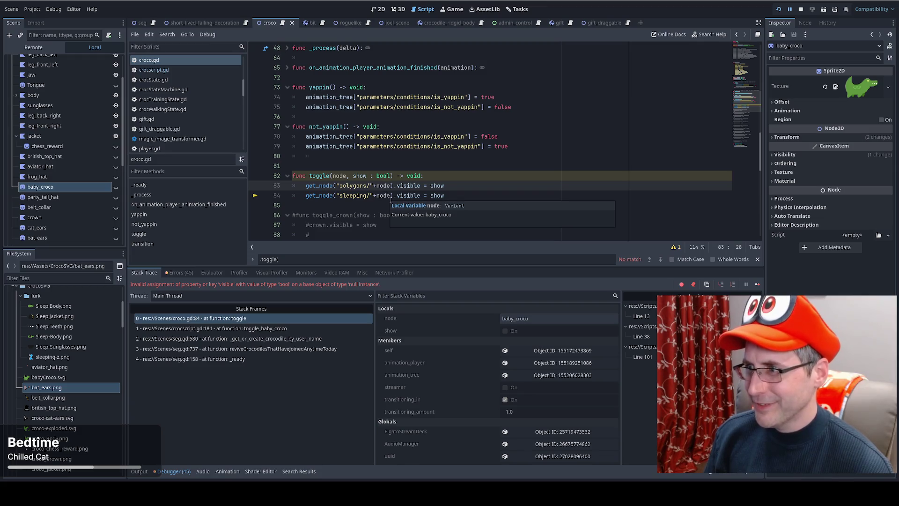
{"action": "scroll", "coordinate": [74, 180], "scroll_direction": "down", "scroll_amount": 5}
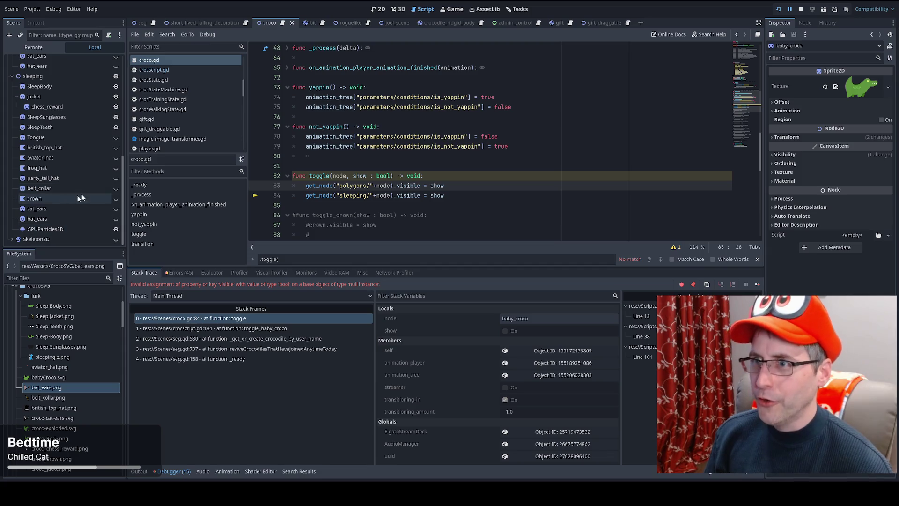
{"action": "left_click", "coordinate": [801, 9]}
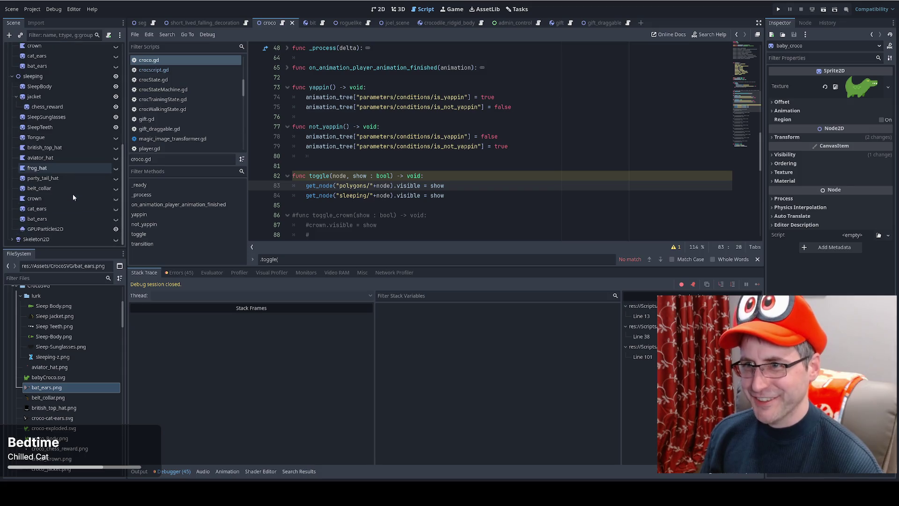
{"action": "scroll", "coordinate": [52, 129], "scroll_direction": "up", "scroll_amount": 3}
{"action": "left_click", "coordinate": [42, 66]}
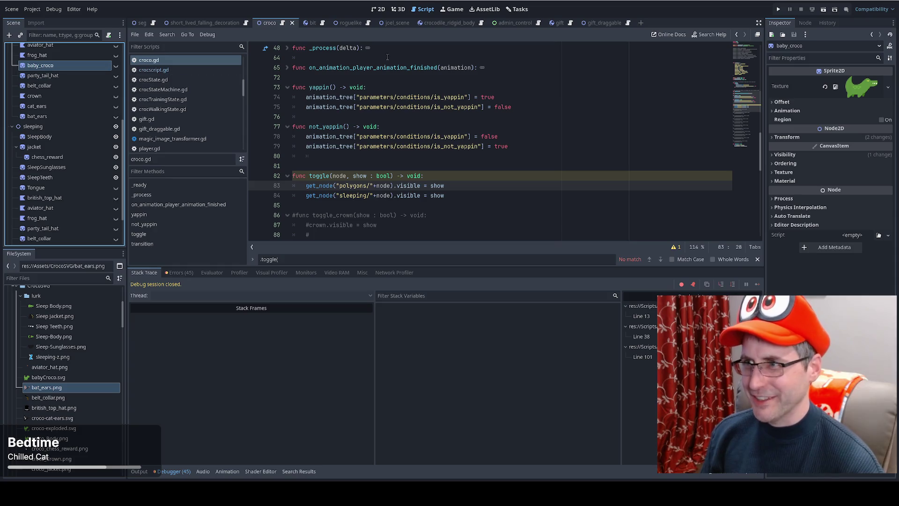
Step: Move baby_croco to the end of the scene tree, hide its sprite, and run the game
{"action": "left_click_drag", "start_coordinate": [42, 66], "coordinate": [47, 241]}
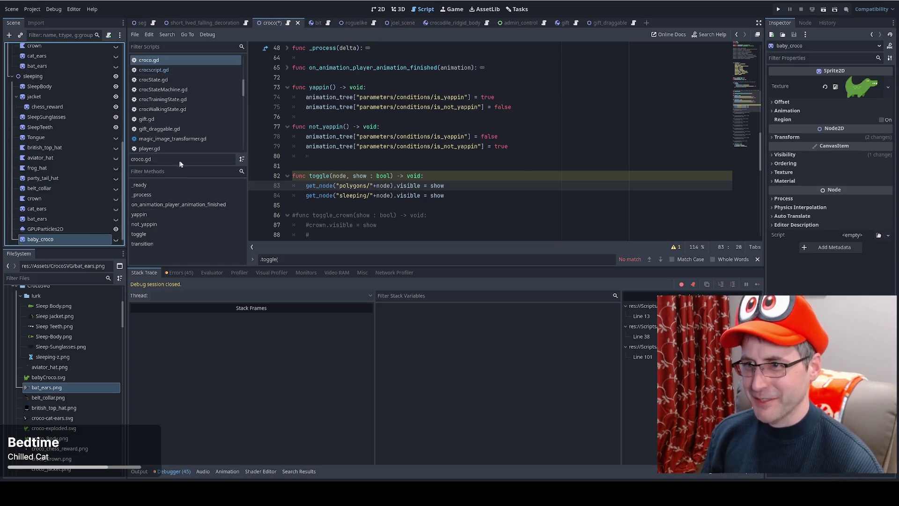
{"action": "left_click", "coordinate": [399, 9]}
{"action": "left_click", "coordinate": [378, 9]}
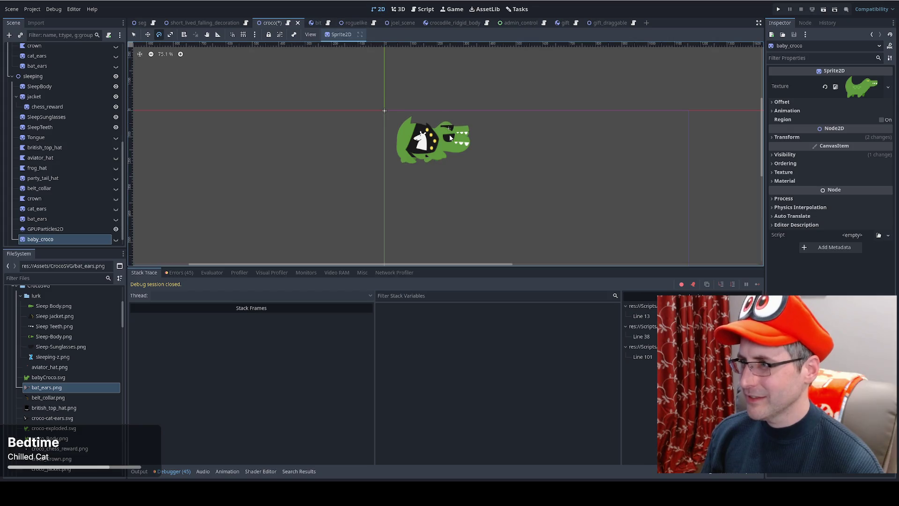
{"action": "left_click", "coordinate": [116, 240]}
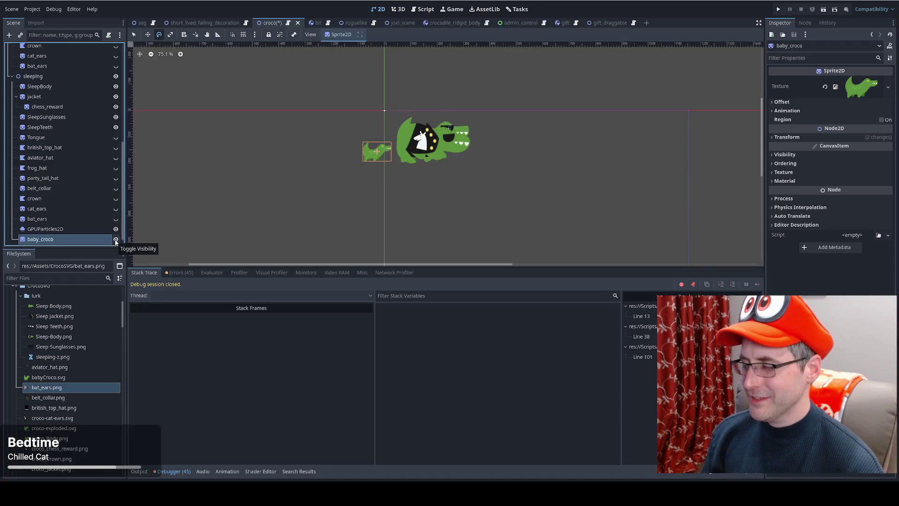
{"action": "left_click", "coordinate": [116, 240]}
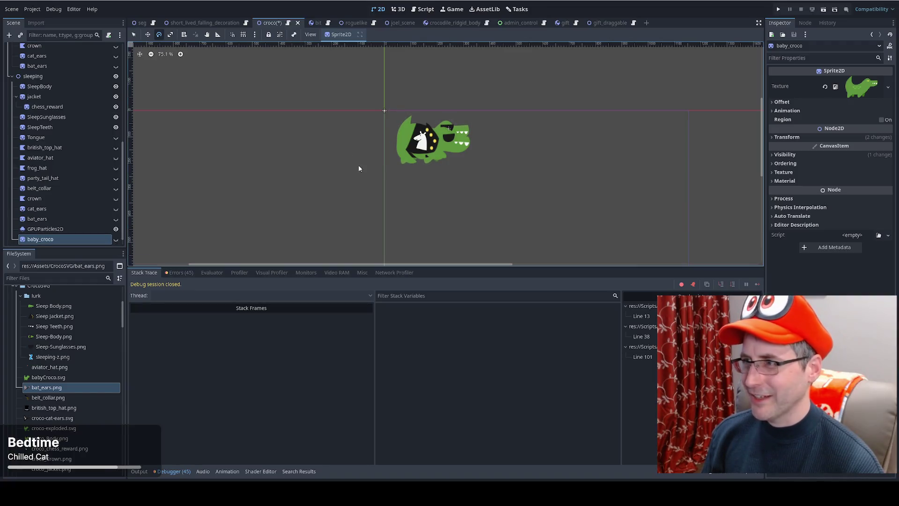
{"action": "left_click", "coordinate": [778, 10]}
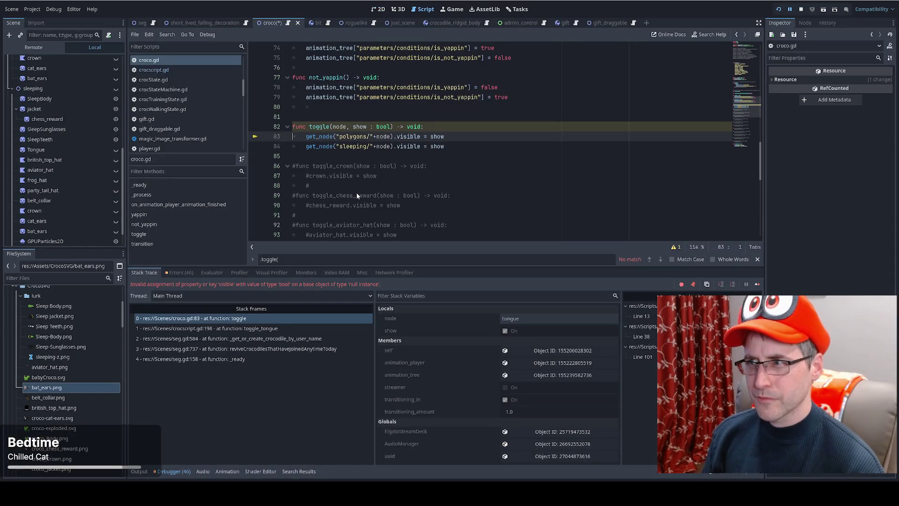
Step: Rename the polygons group's Tongue node to lowercase 'tongue'
{"action": "mouse_move", "coordinate": [384, 136]}
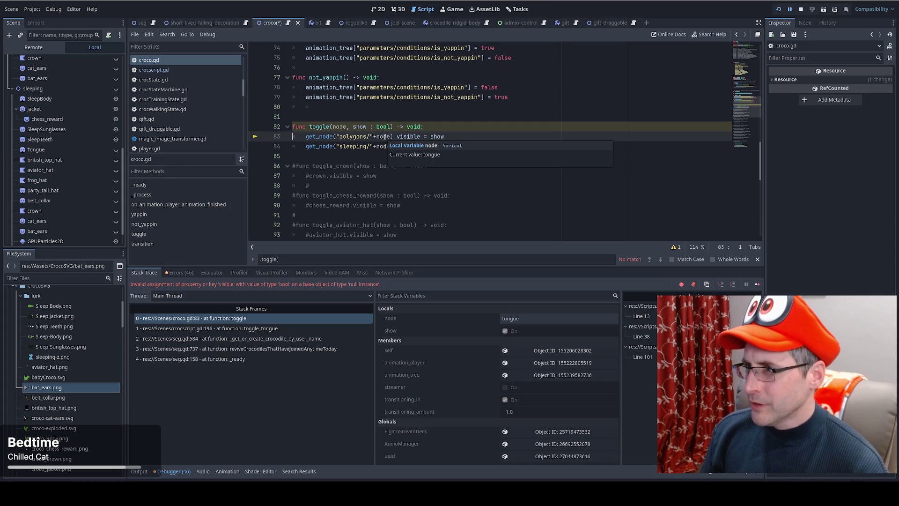
{"action": "left_click", "coordinate": [384, 136]}
{"action": "scroll", "coordinate": [49, 197], "scroll_direction": "up", "scroll_amount": 5}
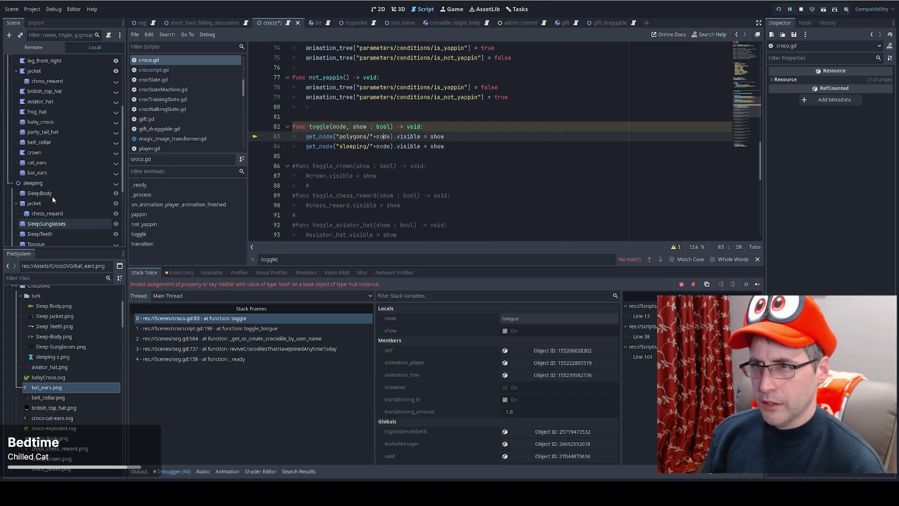
{"action": "scroll", "coordinate": [58, 193], "scroll_direction": "up", "scroll_amount": 3}
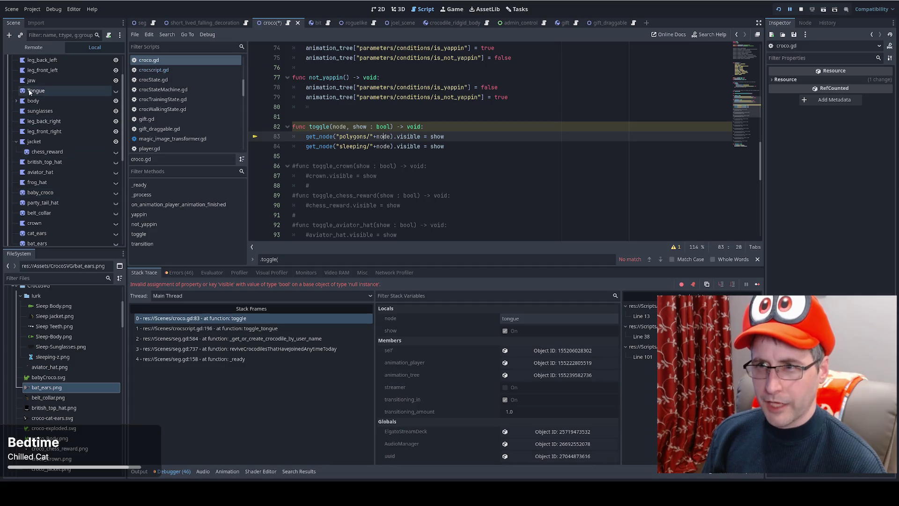
{"action": "left_click", "coordinate": [29, 92]}
{"action": "key", "text": "F2"}
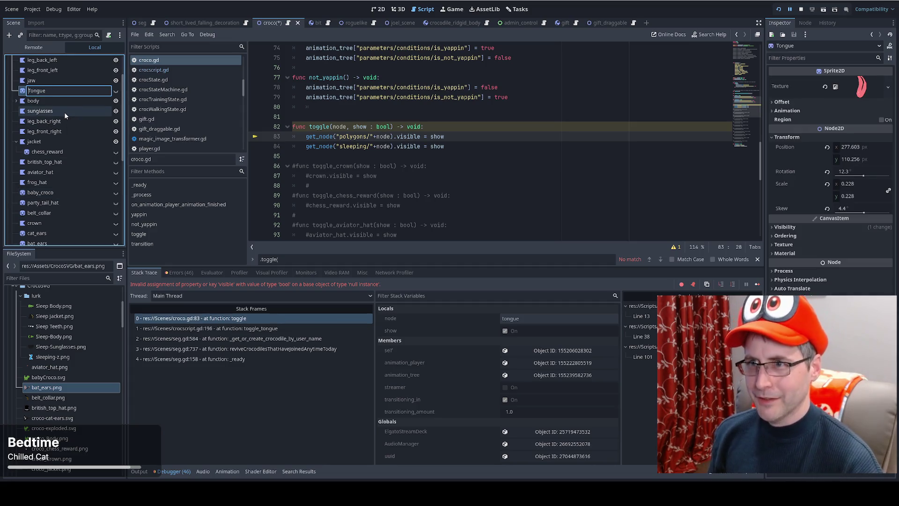
{"action": "type", "text": "t"}
{"action": "key", "text": "Return"}
{"action": "key", "text": "F5"}
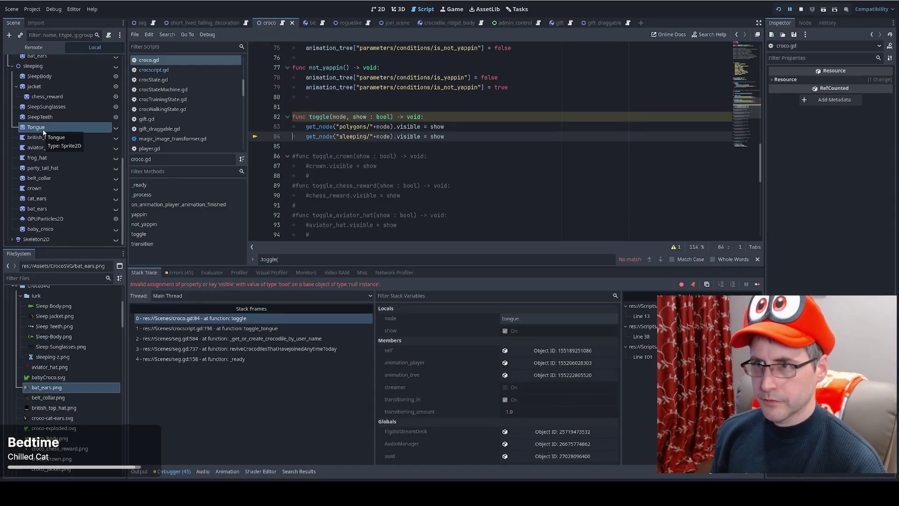
Step: Rename the sleeping Tongue node to 'tongue', then stop and relaunch the game
{"action": "left_click", "coordinate": [44, 128]}
{"action": "left_click", "coordinate": [50, 128]}
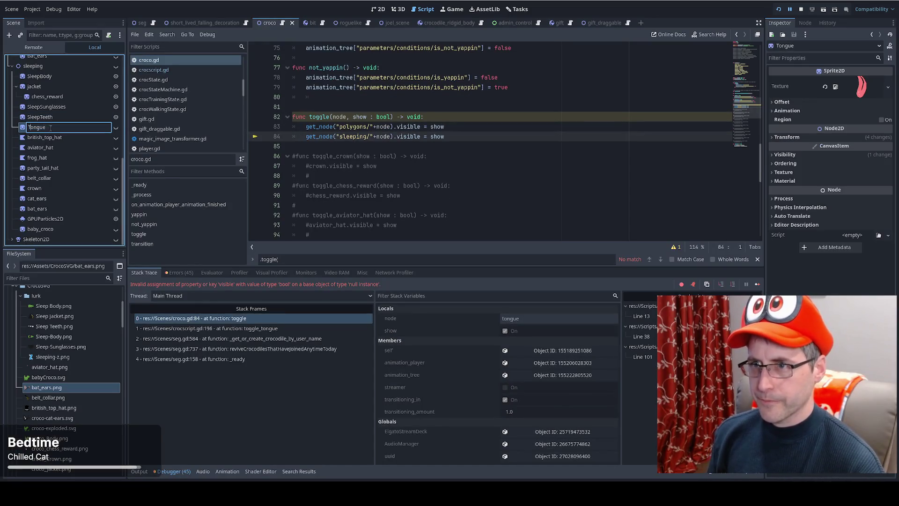
{"action": "type", "text": "tongue"}
{"action": "key", "text": "Return"}
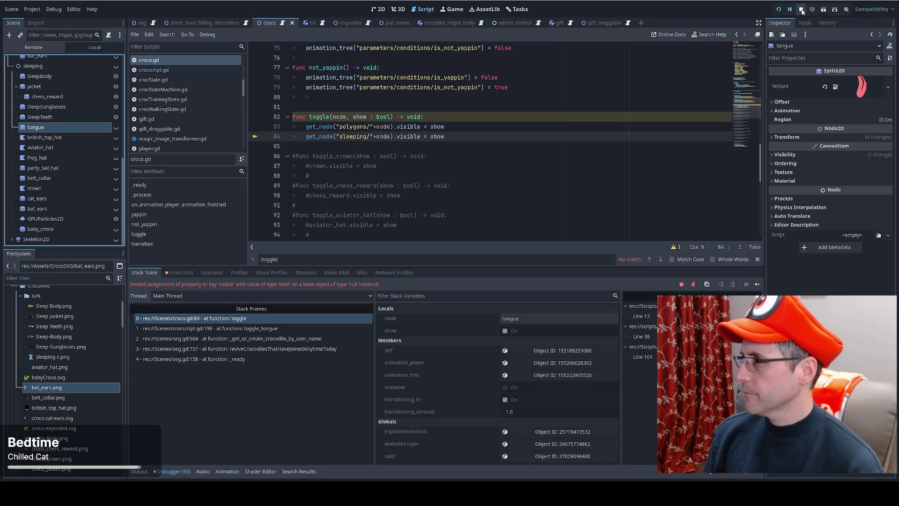
{"action": "left_click", "coordinate": [801, 10]}
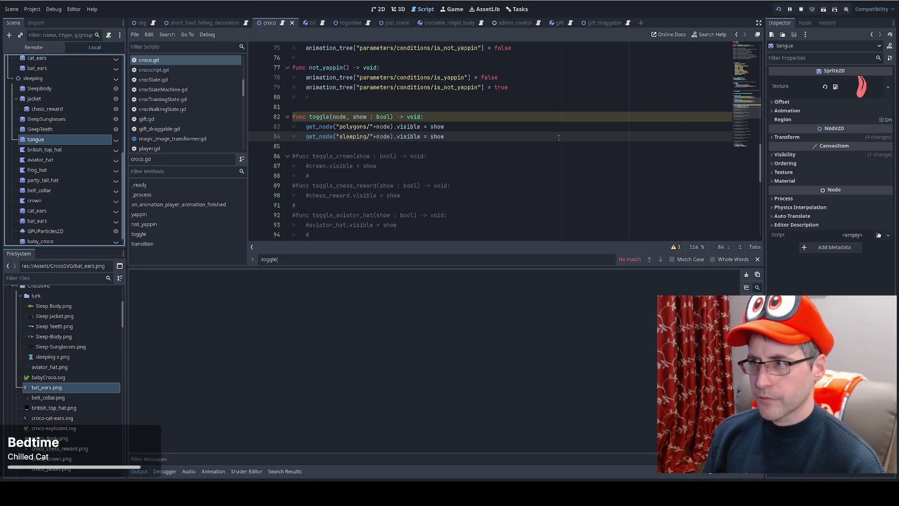
{"action": "key", "text": "F5"}
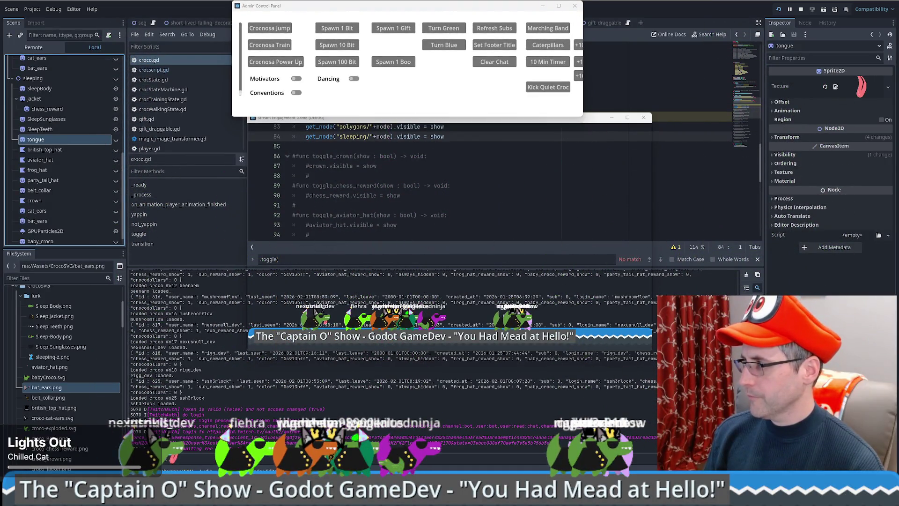
Step: Reposition the Stream Engagement Game (DEBUG) window while accessorised crocos spawn
{"action": "mouse_move", "coordinate": [590, 121]}
{"action": "left_mouse_down"}
{"action": "mouse_move", "coordinate": [576, 153]}
{"action": "mouse_move", "coordinate": [543, 152]}
{"action": "mouse_move", "coordinate": [544, 136]}
{"action": "left_mouse_up"}
{"action": "left_click_drag", "start_coordinate": [512, 6], "coordinate": [898, 109]}
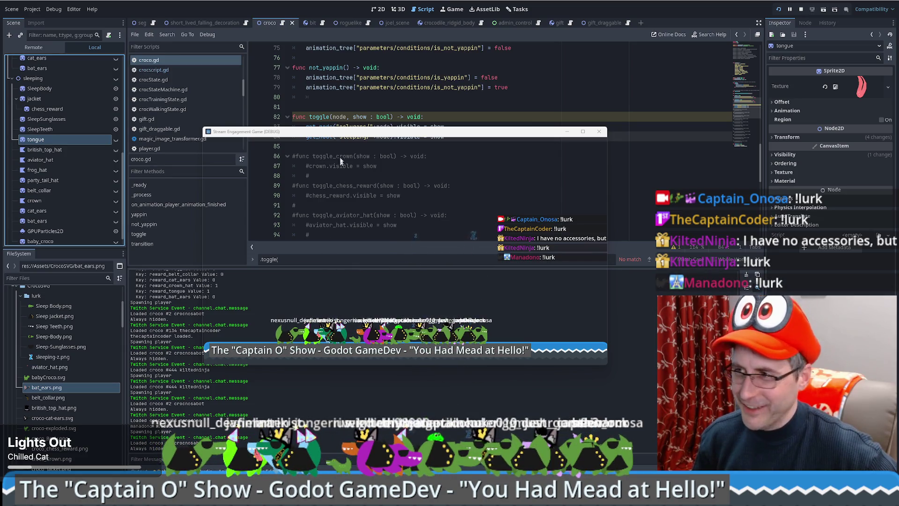
{"action": "left_click_drag", "start_coordinate": [359, 135], "coordinate": [282, 149]}
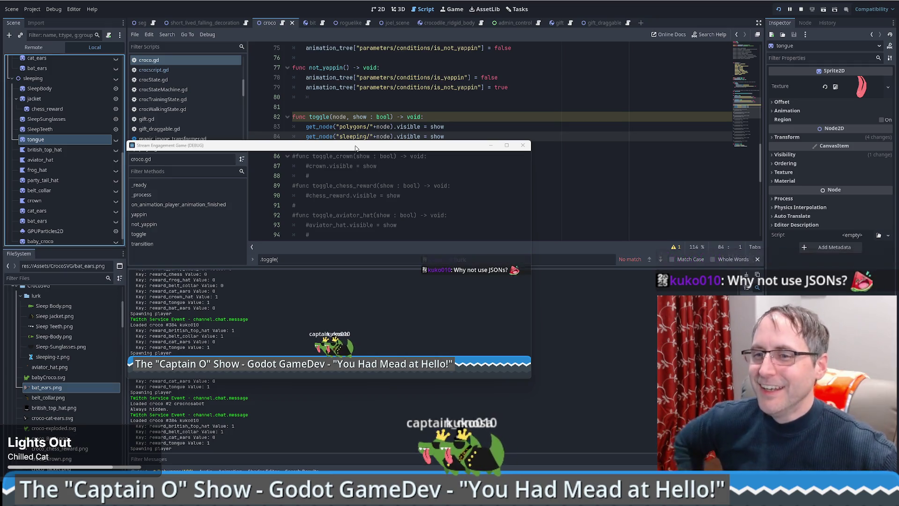
Step: Delete the old commented-out toggle functions from croco.gd
{"action": "left_click_drag", "start_coordinate": [355, 148], "coordinate": [487, 164]}
{"action": "left_click", "coordinate": [496, 127]}
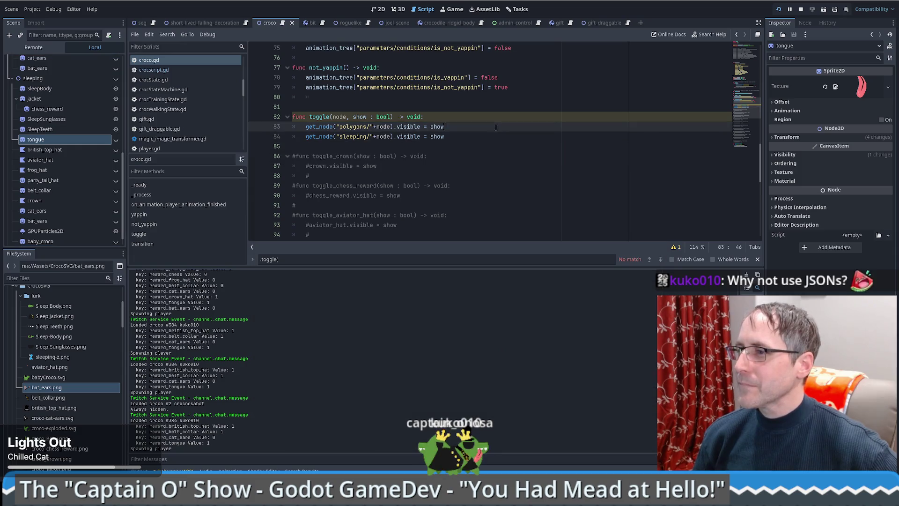
{"action": "scroll", "coordinate": [381, 158], "scroll_direction": "down", "scroll_amount": 10}
{"action": "mouse_move", "coordinate": [327, 187]}
{"action": "left_mouse_down"}
{"action": "mouse_move", "coordinate": [328, 178]}
{"action": "mouse_move", "coordinate": [352, 178]}
{"action": "left_mouse_up"}
{"action": "key", "text": "Delete"}
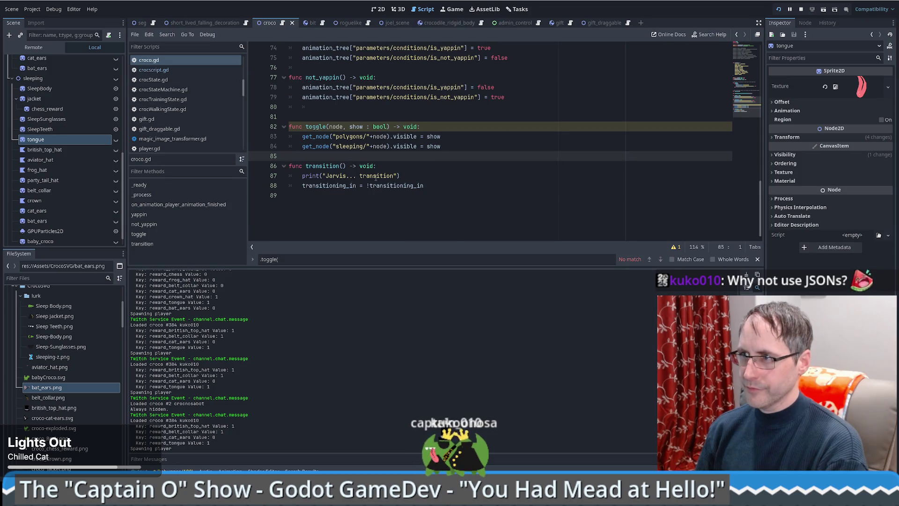
{"action": "scroll", "coordinate": [376, 178], "scroll_direction": "up", "scroll_amount": 20}
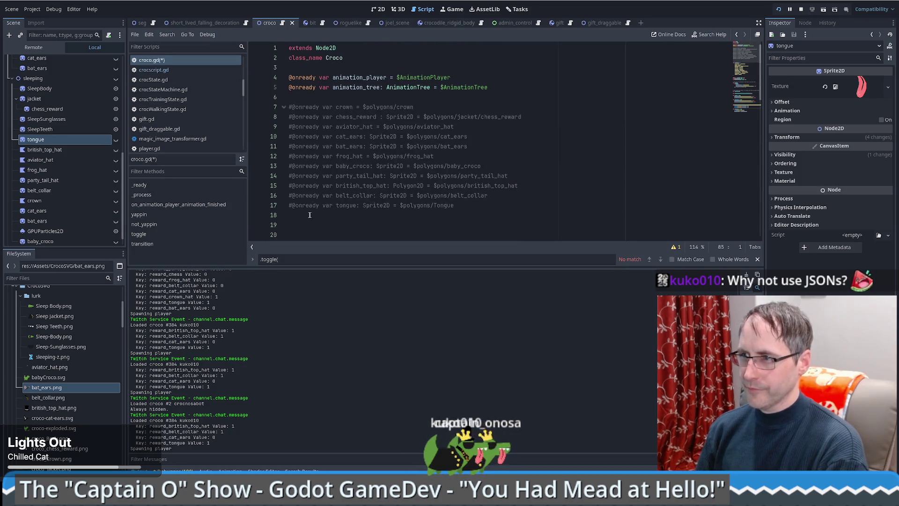
{"action": "left_click_drag", "start_coordinate": [311, 215], "coordinate": [288, 106]}
{"action": "key", "text": "ctrl+v"}
{"action": "left_click", "coordinate": [298, 98]}
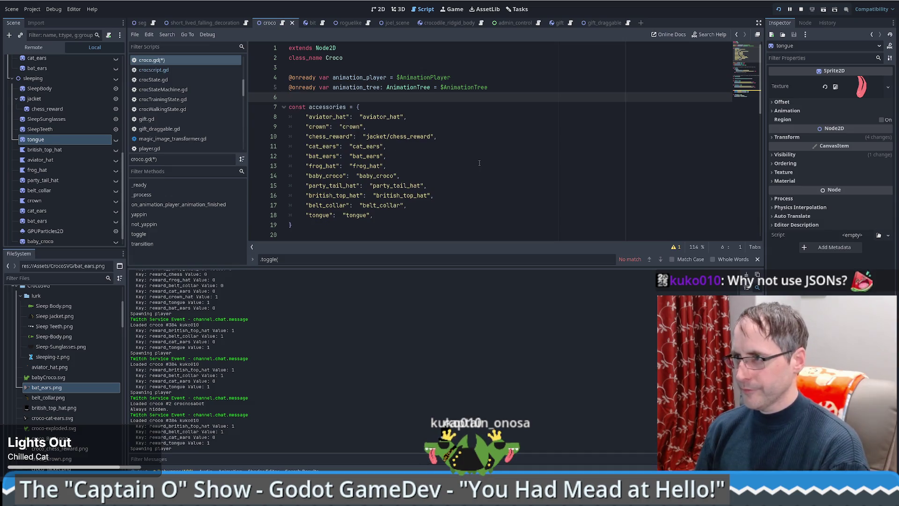
{"action": "scroll", "coordinate": [479, 163], "scroll_direction": "down", "scroll_amount": 15}
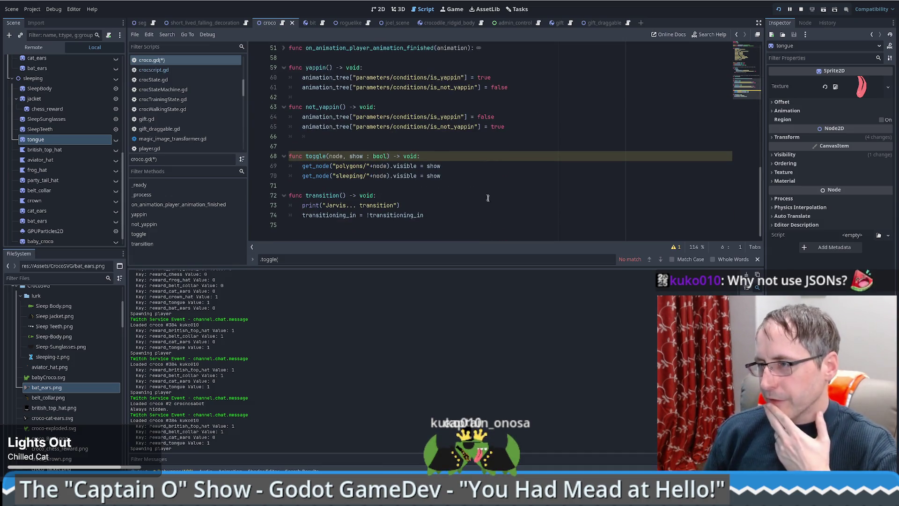
{"action": "scroll", "coordinate": [484, 195], "scroll_direction": "up", "scroll_amount": 15}
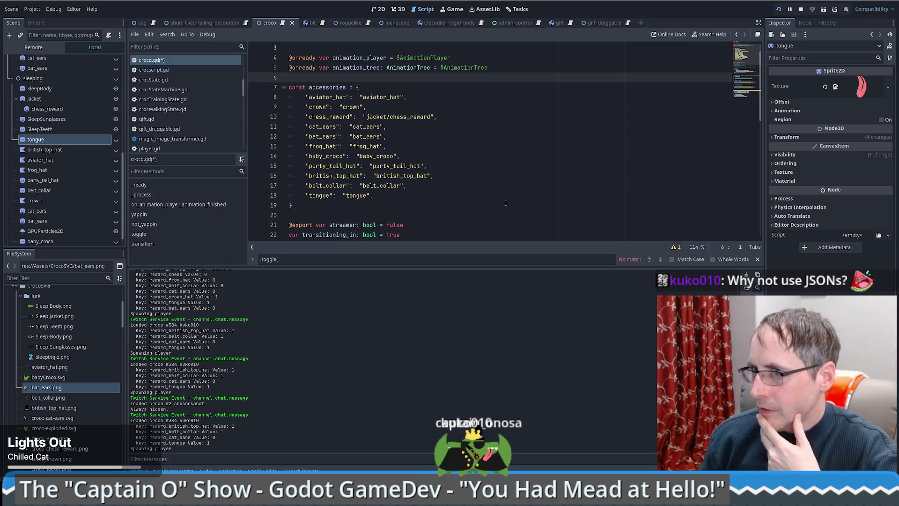
Step: Review the accessories dictionary entries from aviator_hat through tongue
{"action": "left_click", "coordinate": [506, 203]}
{"action": "scroll", "coordinate": [504, 202], "scroll_direction": "down", "scroll_amount": 10}
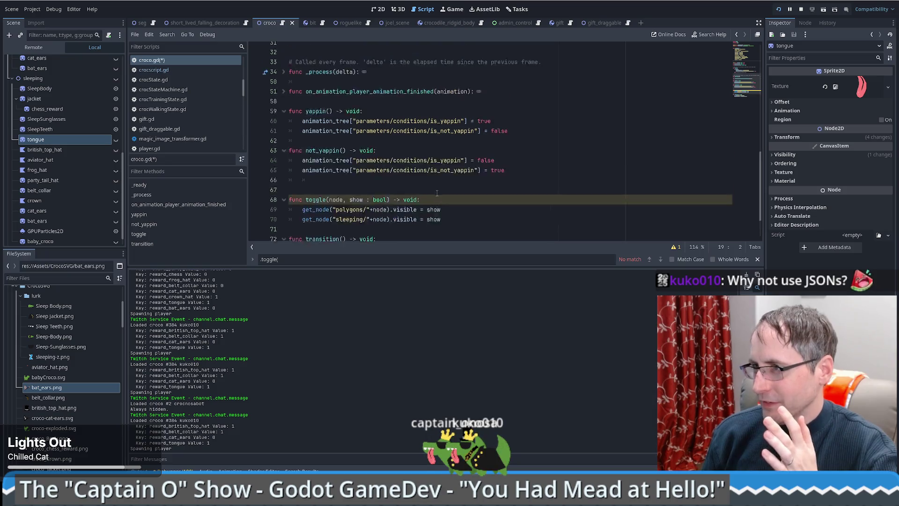
{"action": "scroll", "coordinate": [437, 193], "scroll_direction": "up", "scroll_amount": 10}
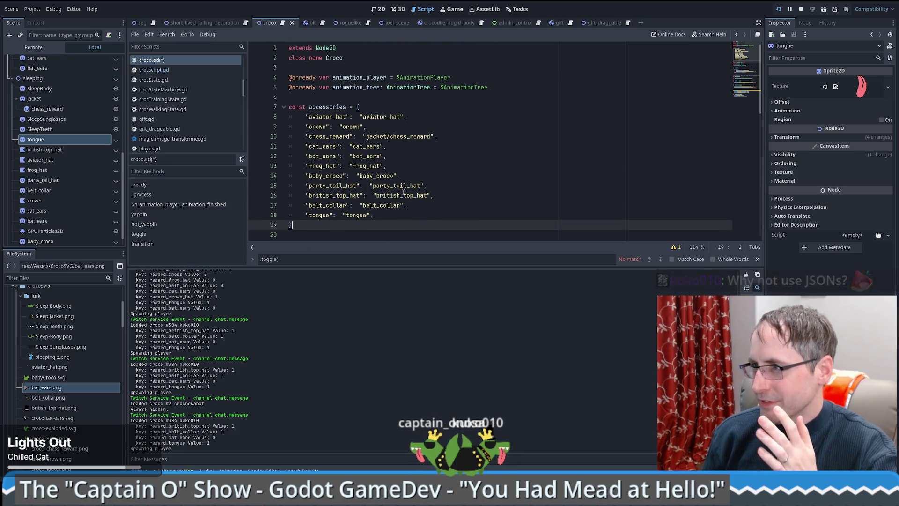
{"action": "left_click_drag", "start_coordinate": [333, 117], "coordinate": [368, 215]}
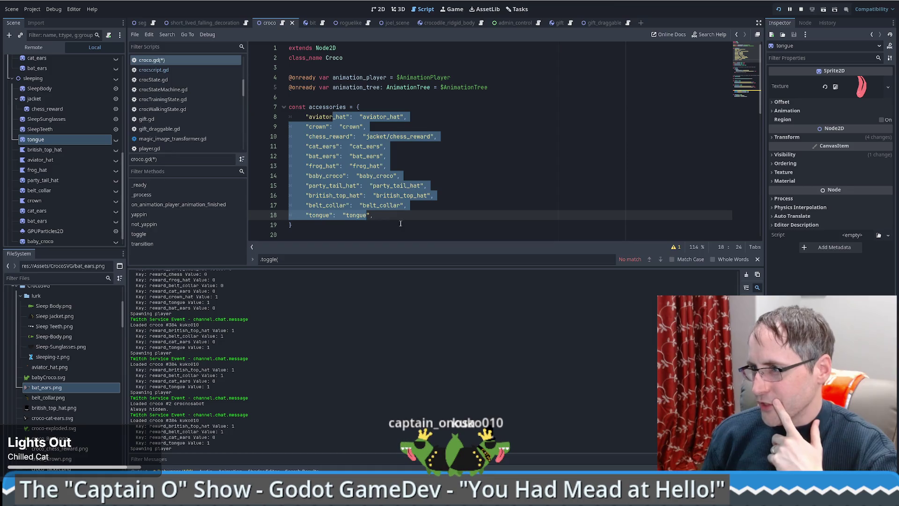
{"action": "left_click", "coordinate": [392, 218]}
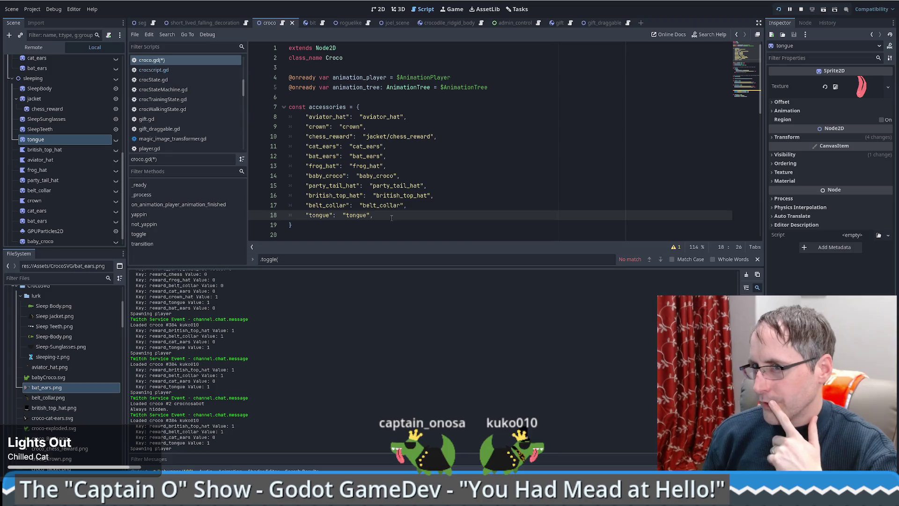
Step: Switch to the 2D workspace to show the croco scene's canvas
{"action": "scroll", "coordinate": [75, 187], "scroll_direction": "up", "scroll_amount": 5}
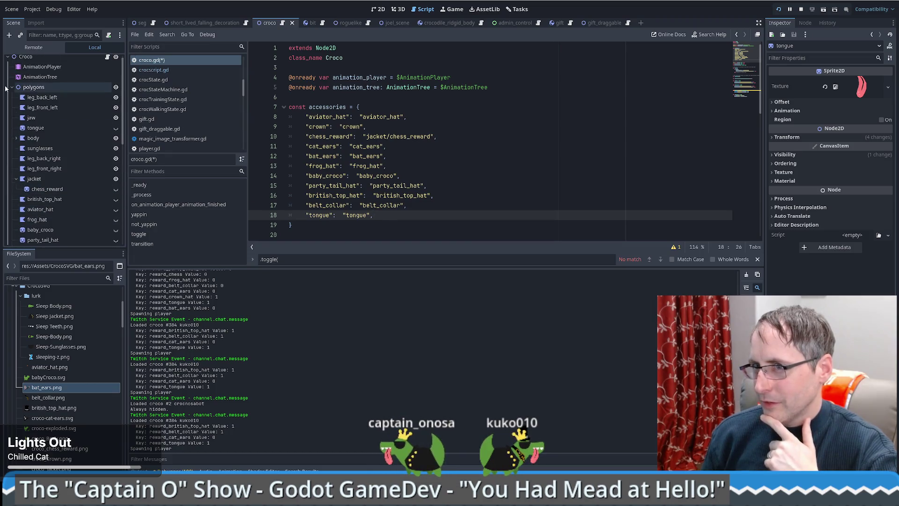
{"action": "scroll", "coordinate": [29, 117], "scroll_direction": "down", "scroll_amount": 5}
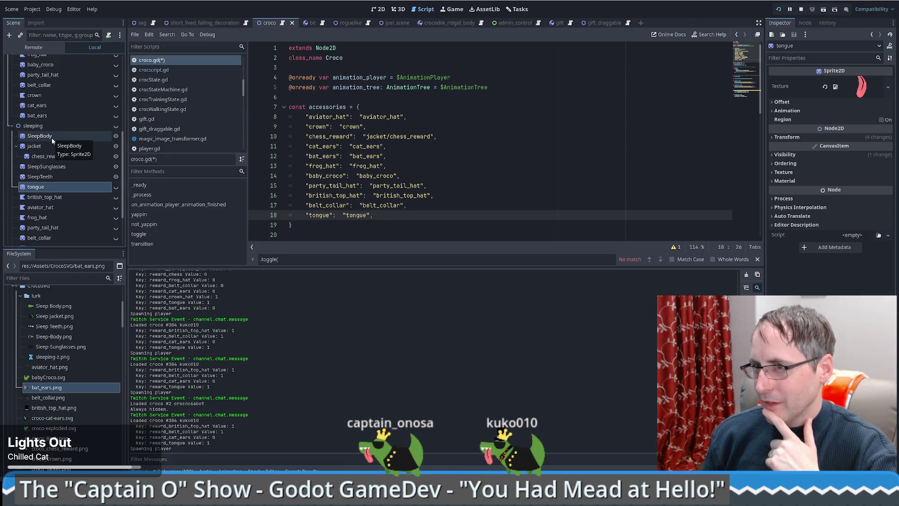
{"action": "left_click", "coordinate": [380, 10]}
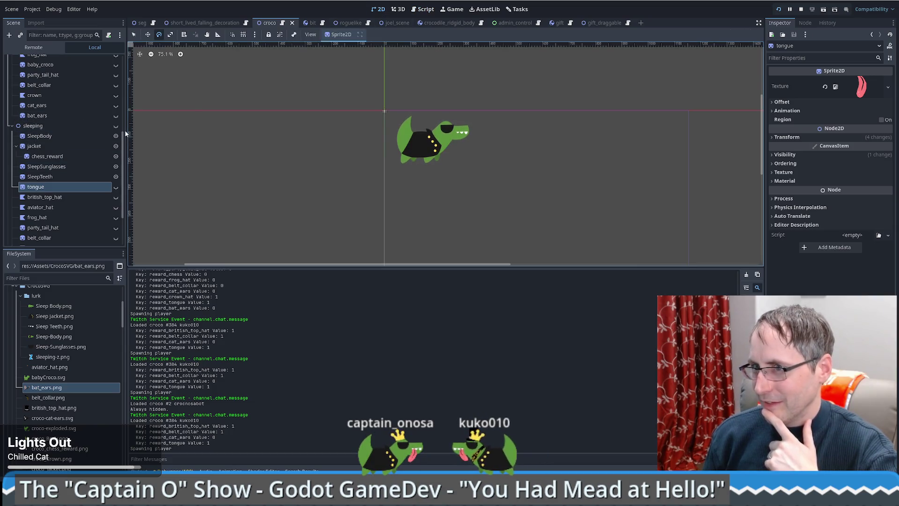
{"action": "scroll", "coordinate": [92, 187], "scroll_direction": "up", "scroll_amount": 4}
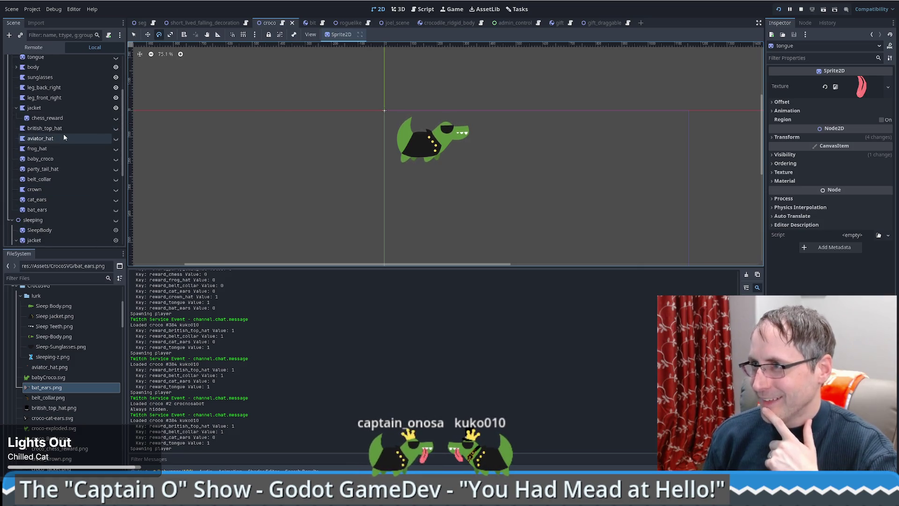
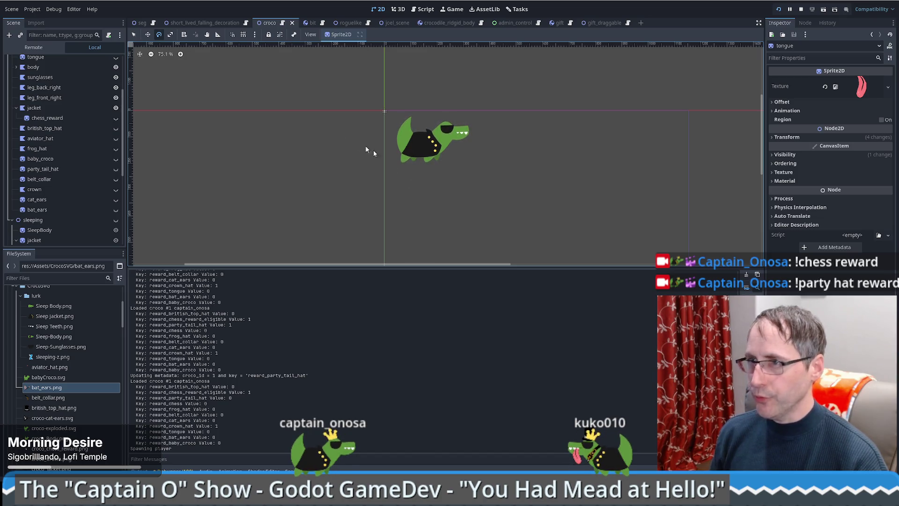
Step: Open crocscript.gd and search it for JUMP_ACTION, landing on line 104
{"action": "left_click", "coordinate": [152, 24]}
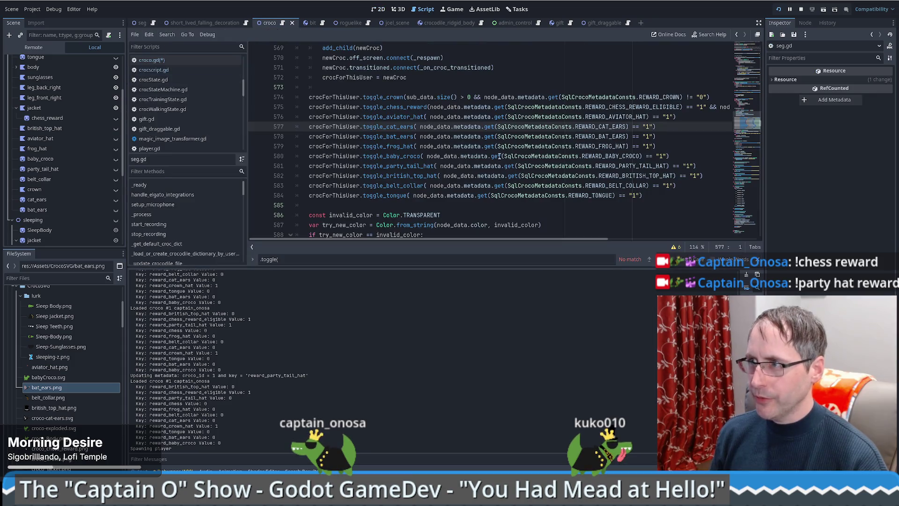
{"action": "left_click", "coordinate": [495, 73]}
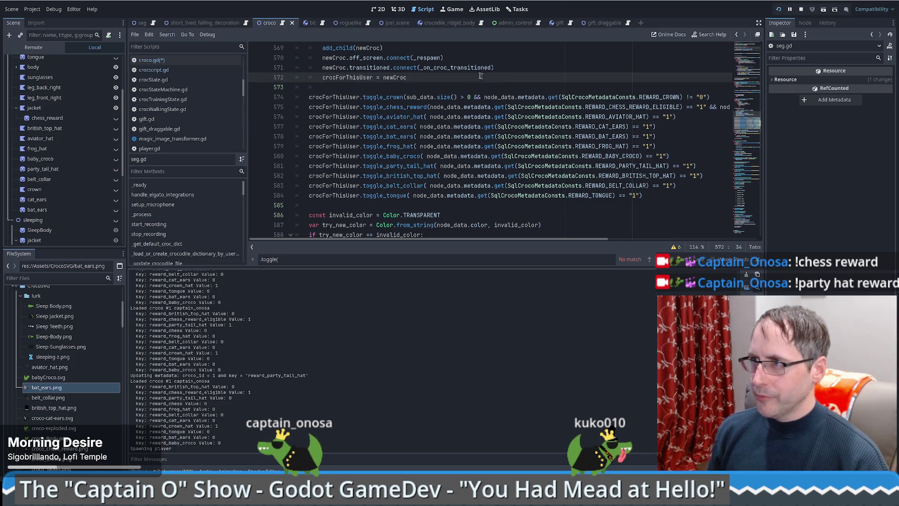
{"action": "left_click", "coordinate": [481, 22]}
{"action": "key", "text": "ctrl+f"}
{"action": "type", "text": "queue_ju"}
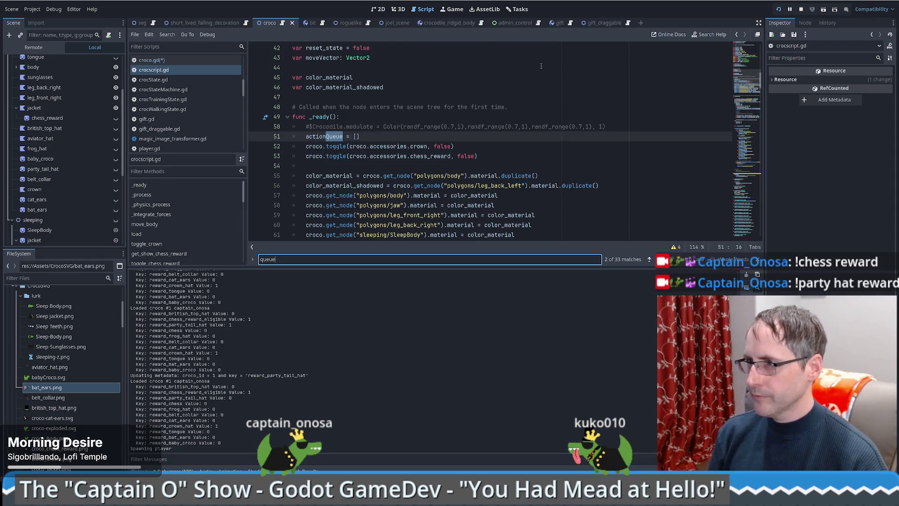
{"action": "key", "text": "BackSpace"}
{"action": "key", "text": "BackSpace"}
{"action": "key", "text": "BackSpace"}
{"action": "type", "text": "jump"}
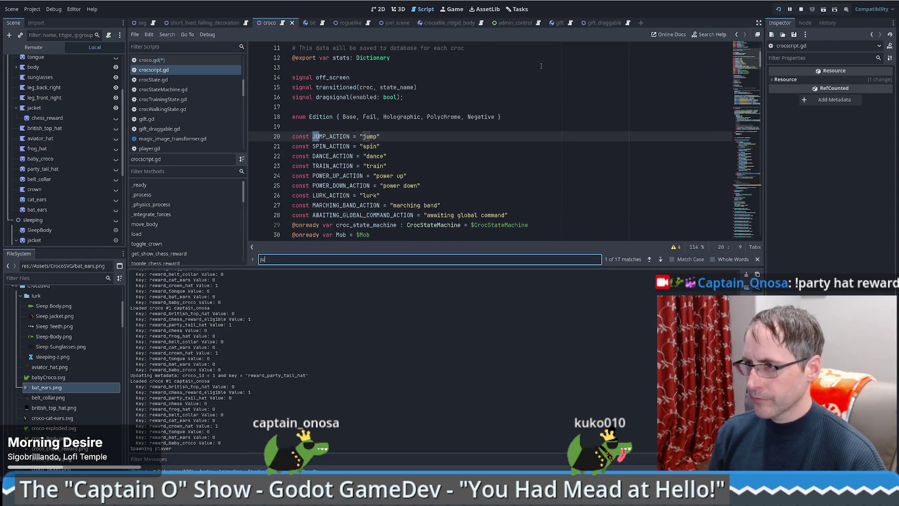
{"action": "double_click", "coordinate": [326, 136]}
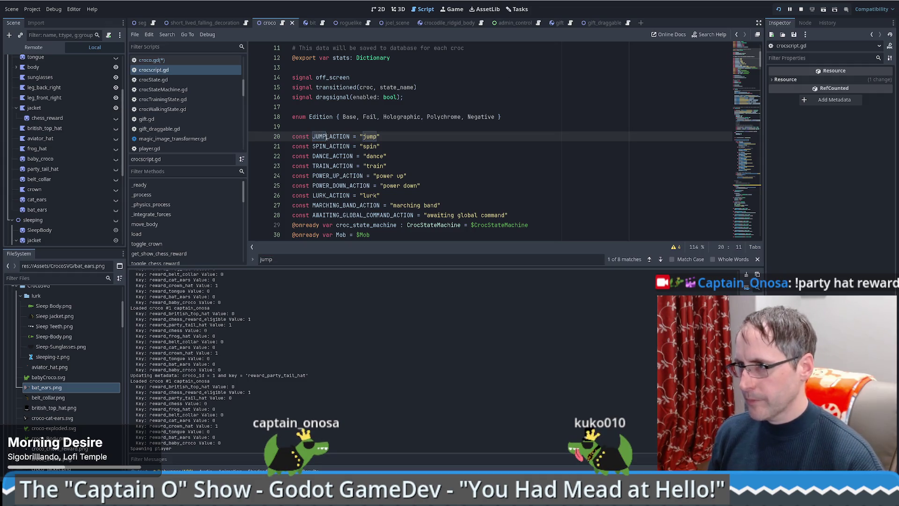
{"action": "key", "text": "ctrl+f"}
{"action": "key", "text": "Return"}
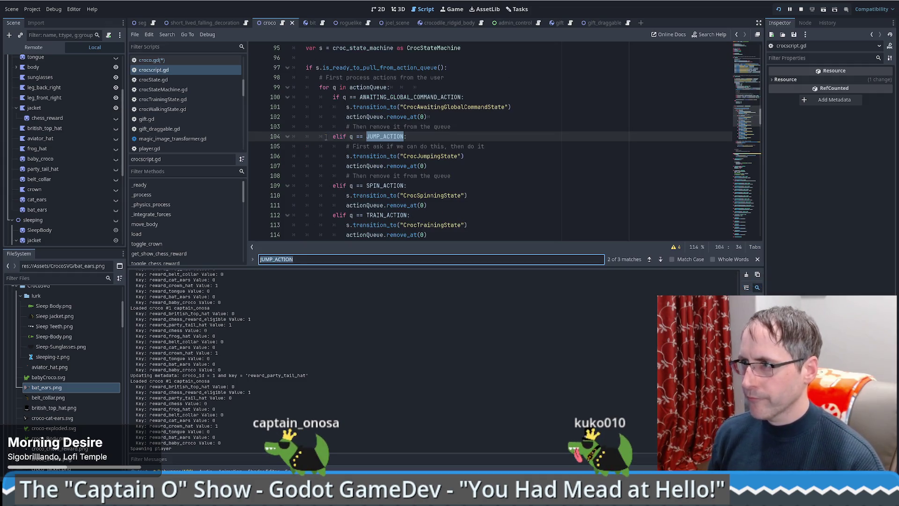
{"action": "key", "text": "Escape"}
Step: Add an indented blank line under the elif q == JUMP_ACTION branch on line 104
{"action": "left_click", "coordinate": [476, 140]}
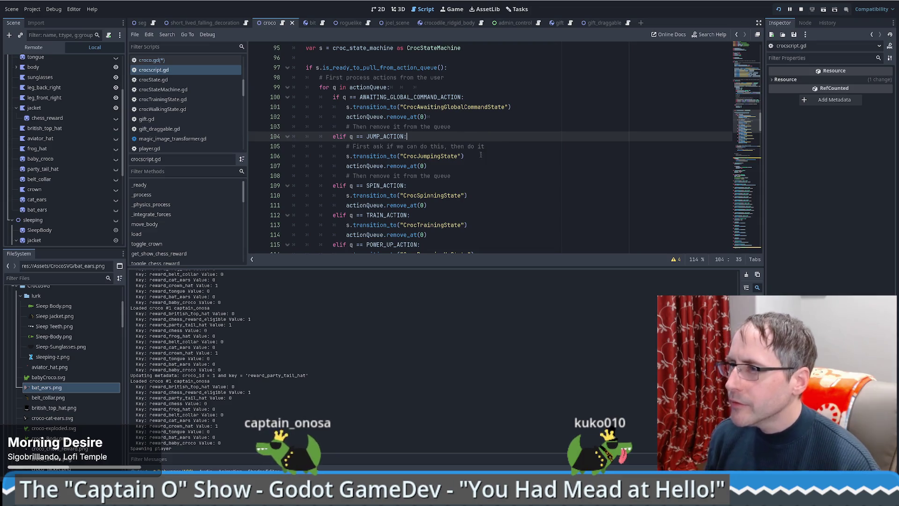
{"action": "key", "text": "Left"}
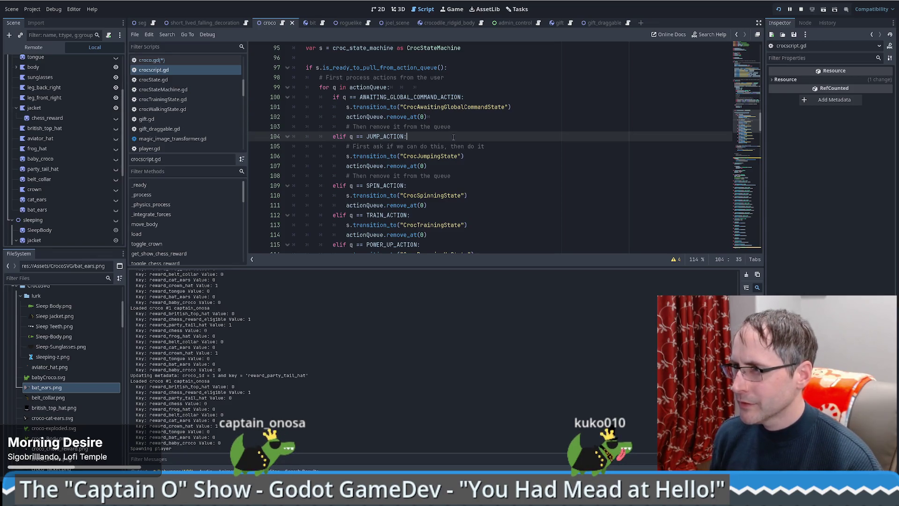
{"action": "left_click", "coordinate": [514, 144]}
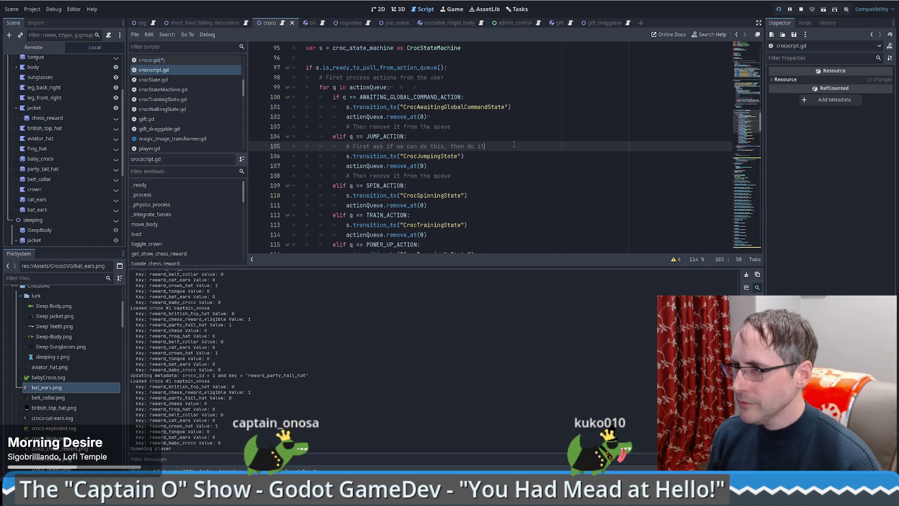
{"action": "left_click", "coordinate": [514, 140]}
{"action": "scroll", "coordinate": [509, 141], "scroll_direction": "down", "scroll_amount": 1}
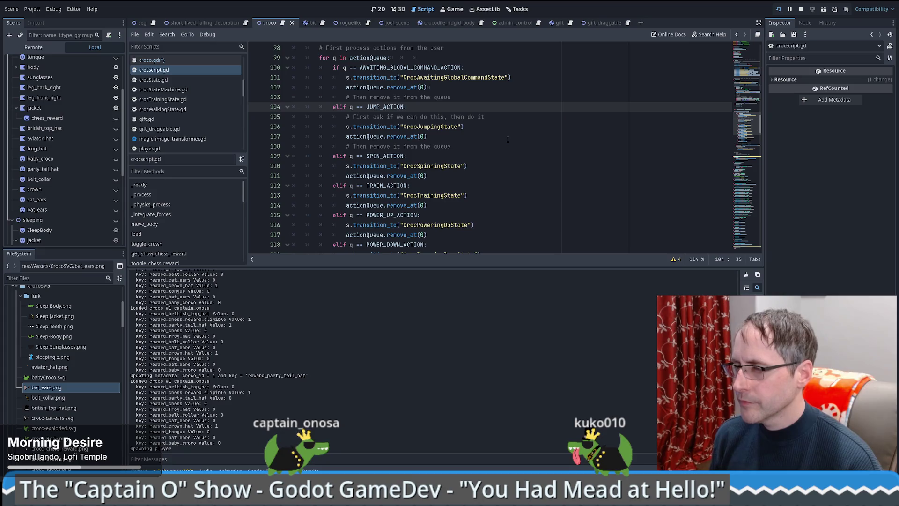
{"action": "key", "text": "Return"}
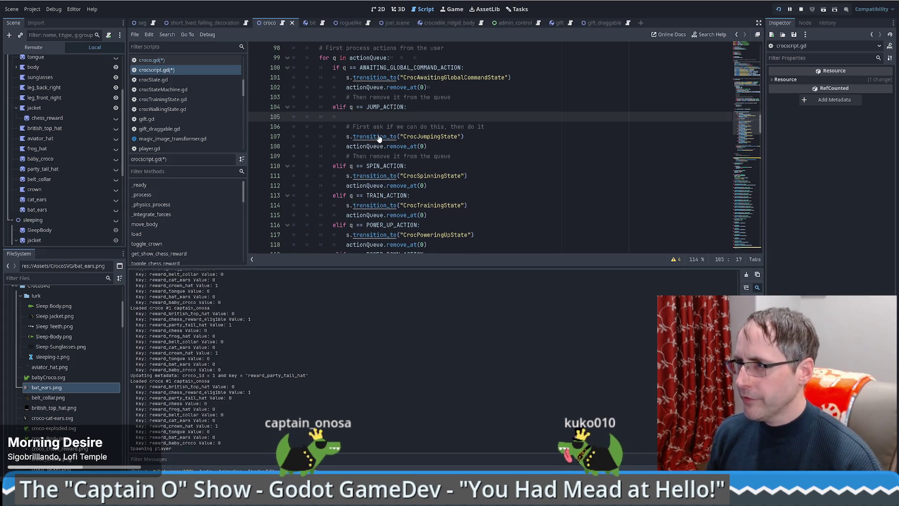
{"action": "left_click", "coordinate": [373, 136], "text": "ctrl"}
{"action": "scroll", "coordinate": [373, 121], "scroll_direction": "up", "scroll_amount": 3}
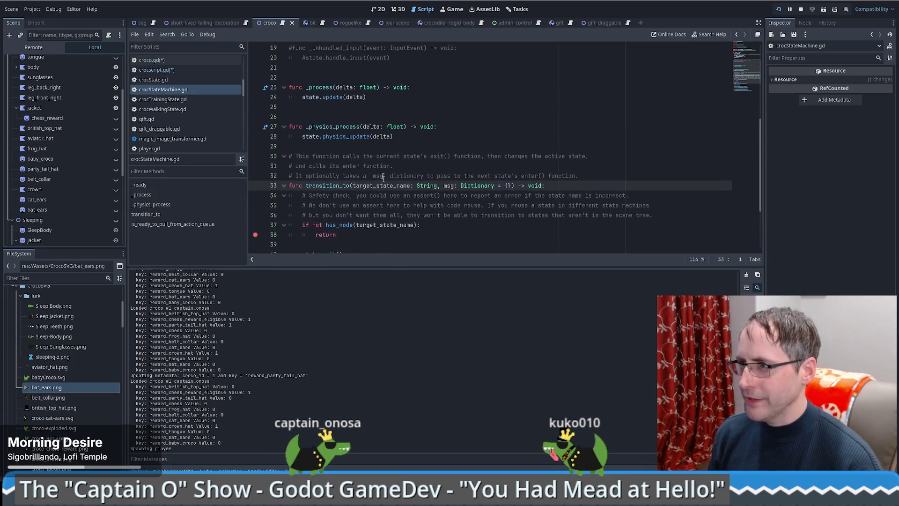
{"action": "scroll", "coordinate": [371, 190], "scroll_direction": "down", "scroll_amount": 3}
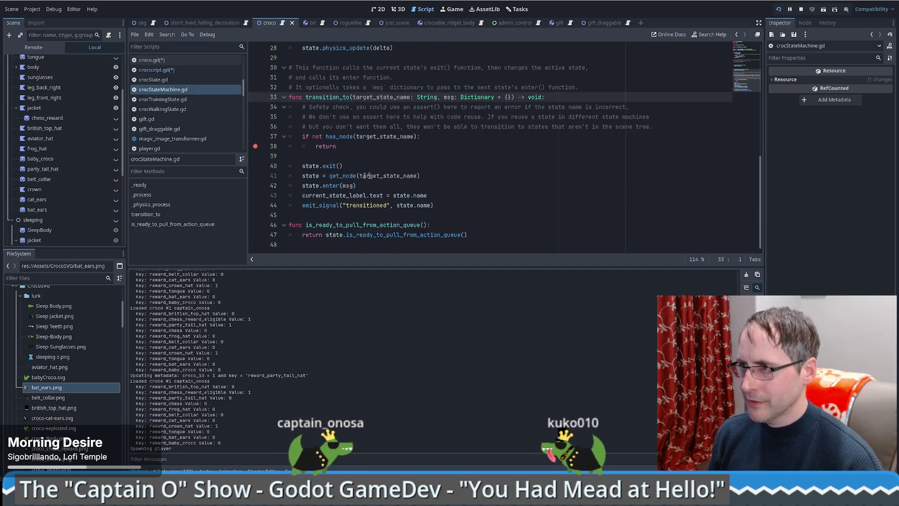
{"action": "double_click", "coordinate": [335, 195]}
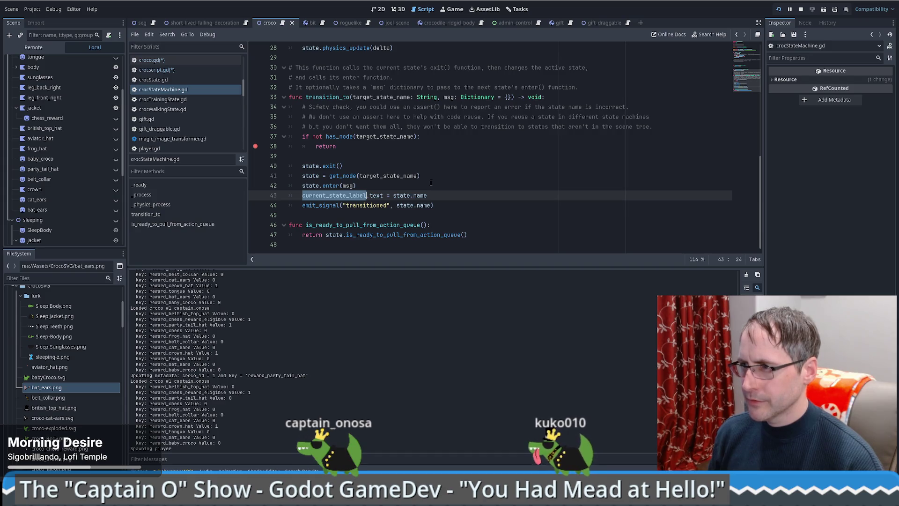
{"action": "scroll", "coordinate": [432, 182], "scroll_direction": "up", "scroll_amount": 9}
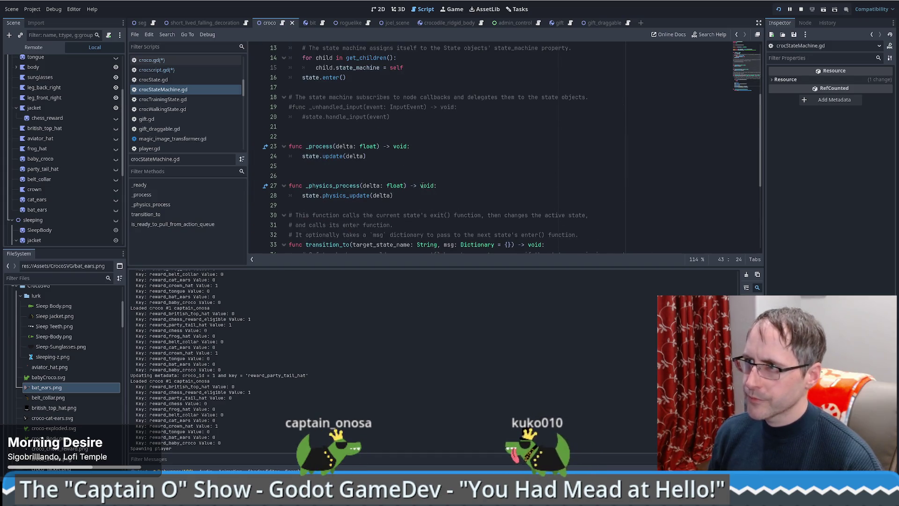
{"action": "double_click", "coordinate": [342, 117]}
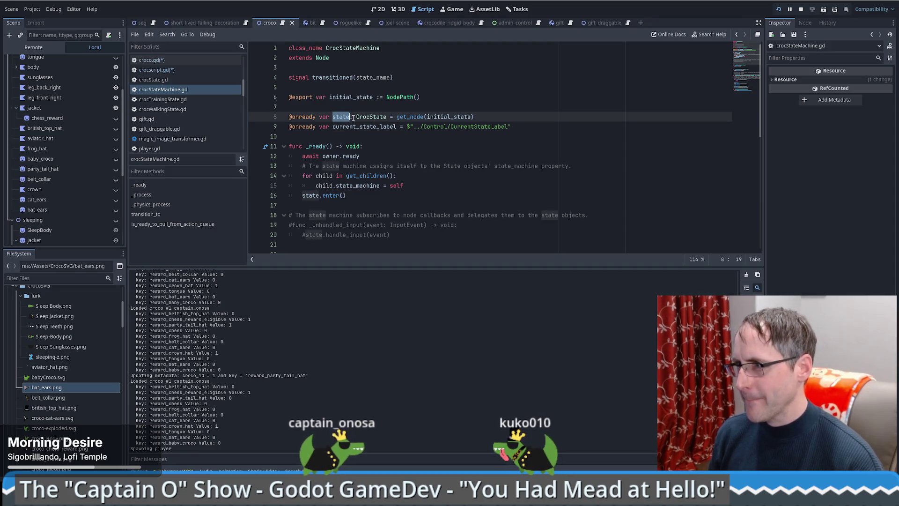
{"action": "key", "text": "alt+Left"}
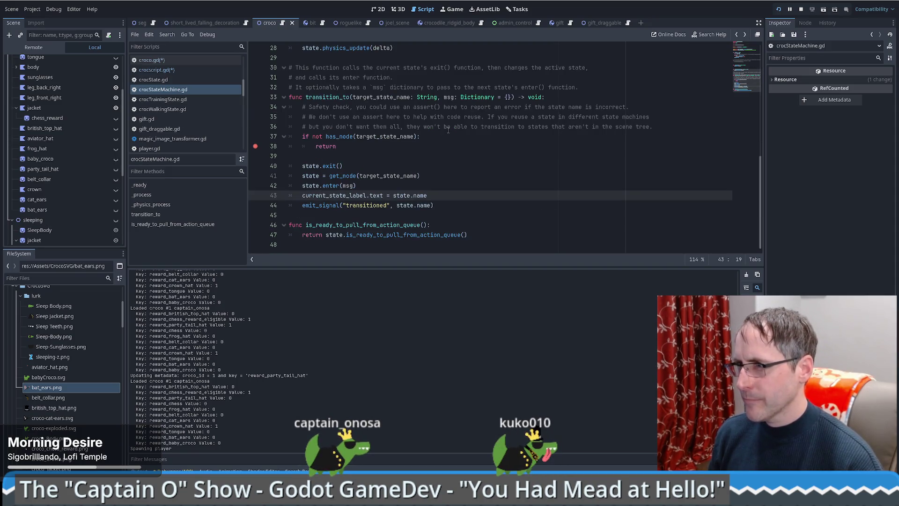
{"action": "key", "text": "alt+Left"}
{"action": "key", "text": "alt+Left"}
{"action": "key", "text": "alt+Left"}
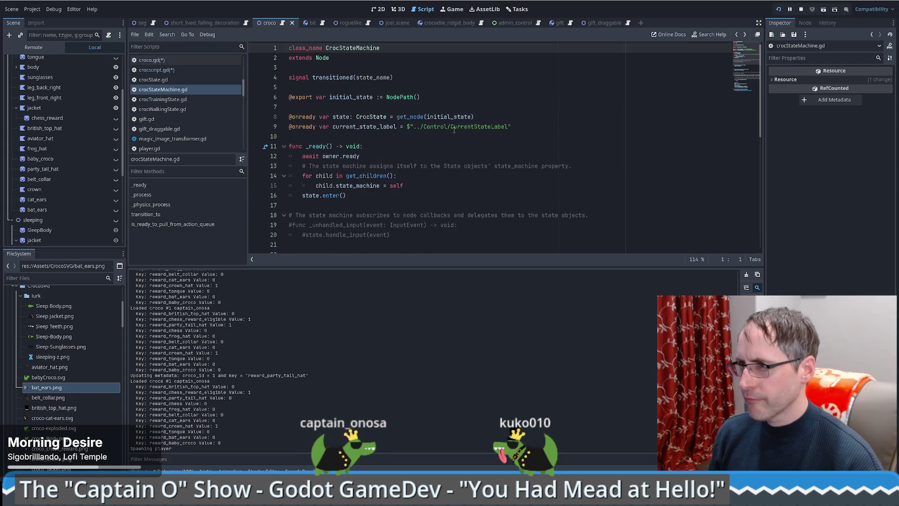
{"action": "left_click", "coordinate": [510, 122]}
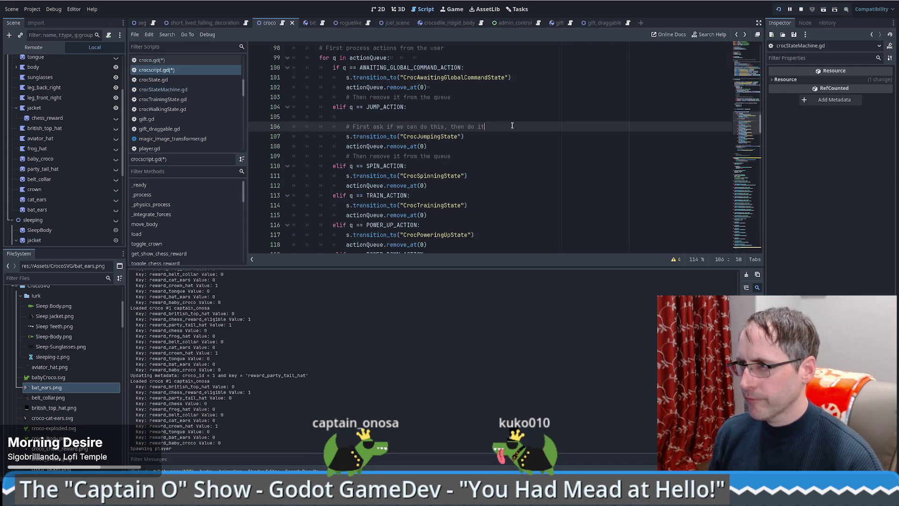
Step: Remove the stray blank line above the comment and open a new indented line after line 104
{"action": "key", "text": "Up"}
{"action": "key", "text": "Delete"}
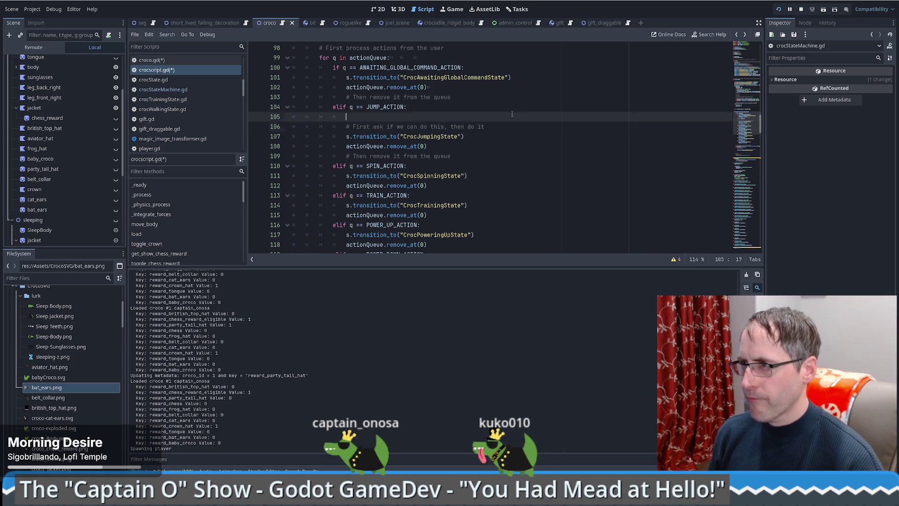
{"action": "key", "text": "BackSpace"}
{"action": "key", "text": "BackSpace"}
{"action": "key", "text": "BackSpace"}
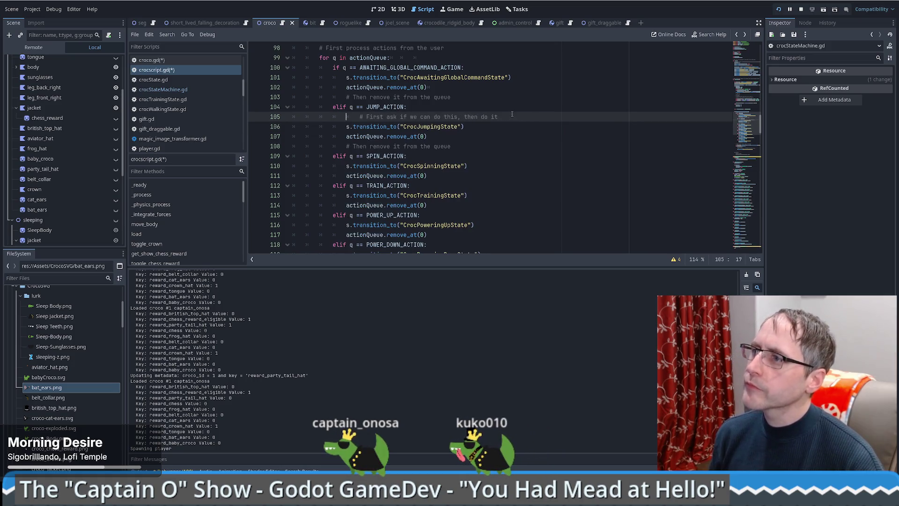
{"action": "left_click", "coordinate": [506, 108]}
{"action": "key", "text": "Return"}
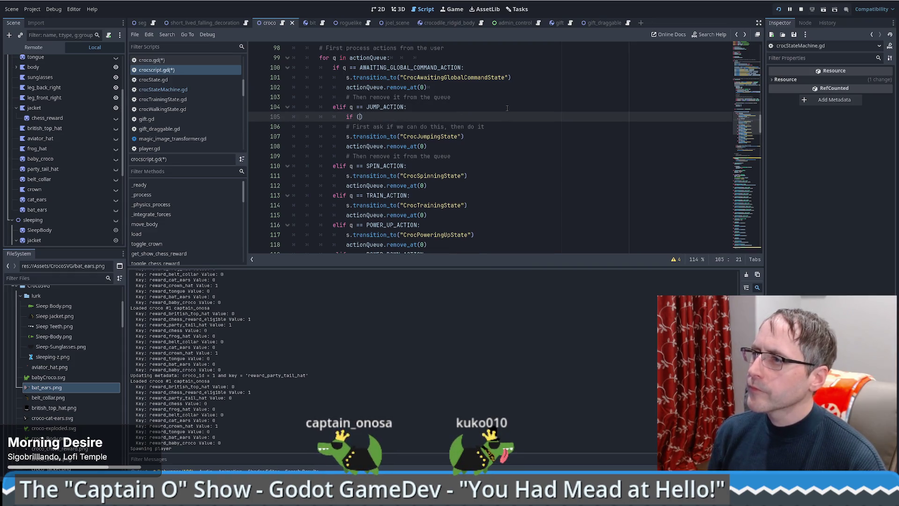
Step: Write the condition s.state != "CrocLurkingState" on line 105, copying the state name from line 126
{"action": "type", "text": "s."}
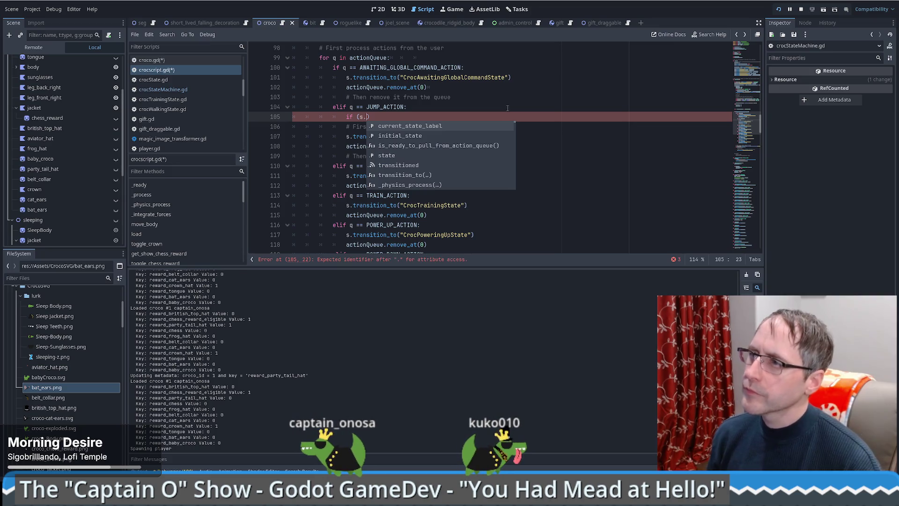
{"action": "left_click", "coordinate": [389, 153]}
{"action": "type", "text": "!"}
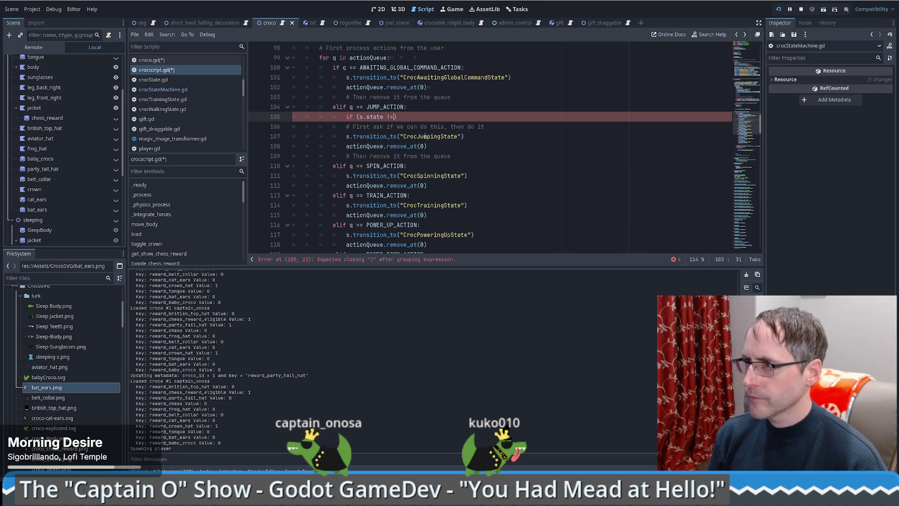
{"action": "type", "text": "="}
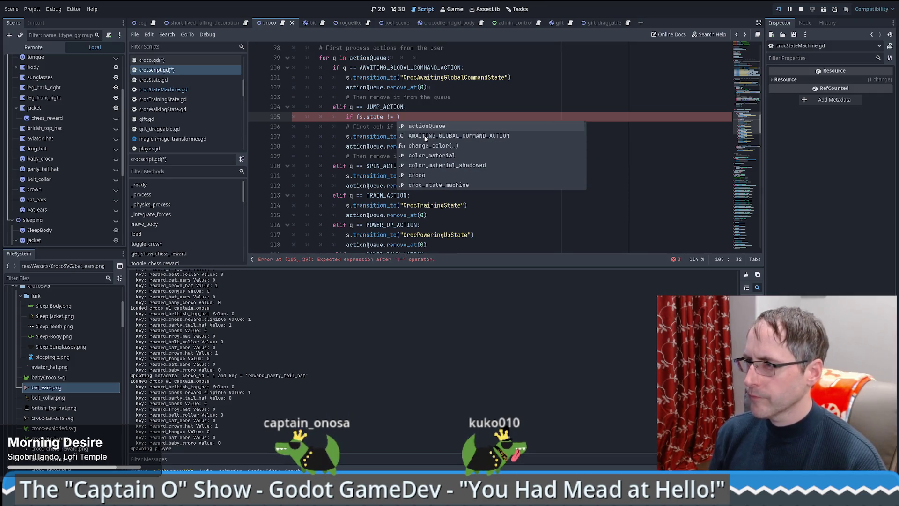
{"action": "key", "text": "Escape"}
{"action": "scroll", "coordinate": [459, 175], "scroll_direction": "down", "scroll_amount": 5}
{"action": "scroll", "coordinate": [445, 188], "scroll_direction": "up", "scroll_amount": 1}
{"action": "double_click", "coordinate": [430, 205]}
{"action": "key", "text": "ctrl+c"}
{"action": "scroll", "coordinate": [462, 199], "scroll_direction": "up", "scroll_amount": 1}
{"action": "scroll", "coordinate": [463, 199], "scroll_direction": "up", "scroll_amount": 4}
{"action": "left_click", "coordinate": [398, 118]}
{"action": "type", "text": "\""}
{"action": "key", "text": "ctrl+v"}
{"action": "left_click", "coordinate": [471, 121]}
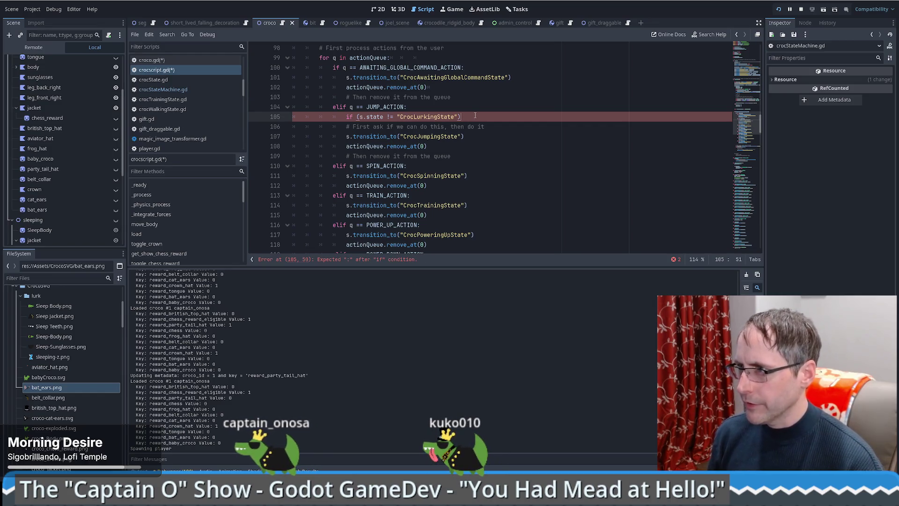
Step: Indent the comment and jump transition under the new if, fix its colon and parentheses, and save
{"action": "left_click_drag", "start_coordinate": [293, 126], "coordinate": [468, 136]}
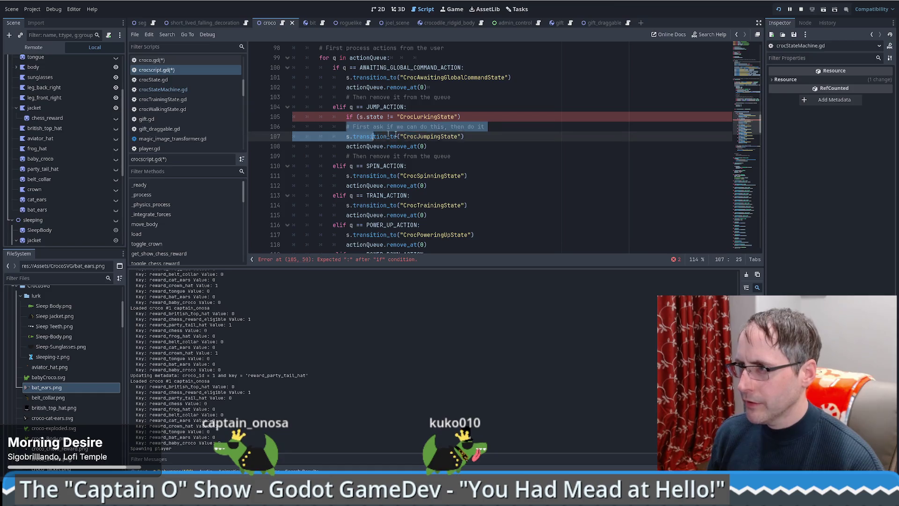
{"action": "key", "text": "Tab"}
{"action": "left_click", "coordinate": [503, 117]}
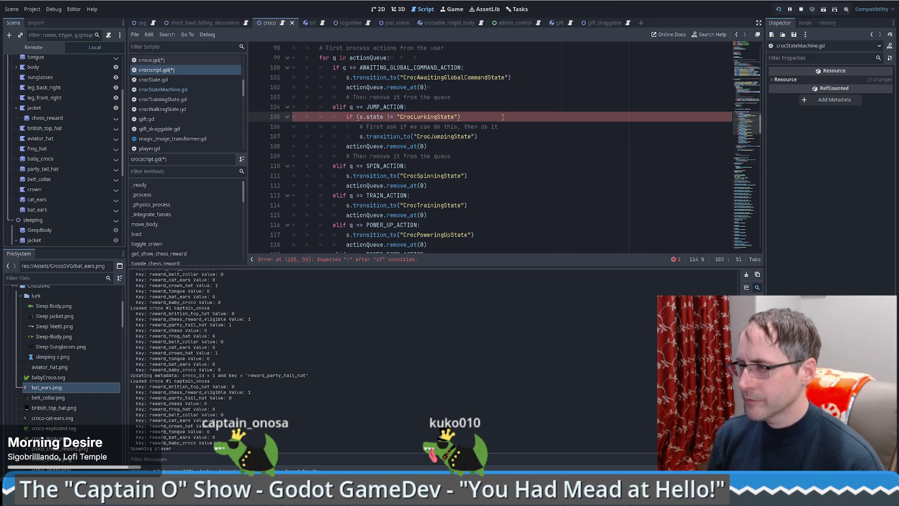
{"action": "type", "text": ":"}
{"action": "key", "text": "Left"}
{"action": "key", "text": "BackSpace"}
{"action": "key", "text": "ctrl+Left"}
{"action": "key", "text": "ctrl+Left"}
{"action": "key", "text": "ctrl+Left"}
{"action": "key", "text": "BackSpace"}
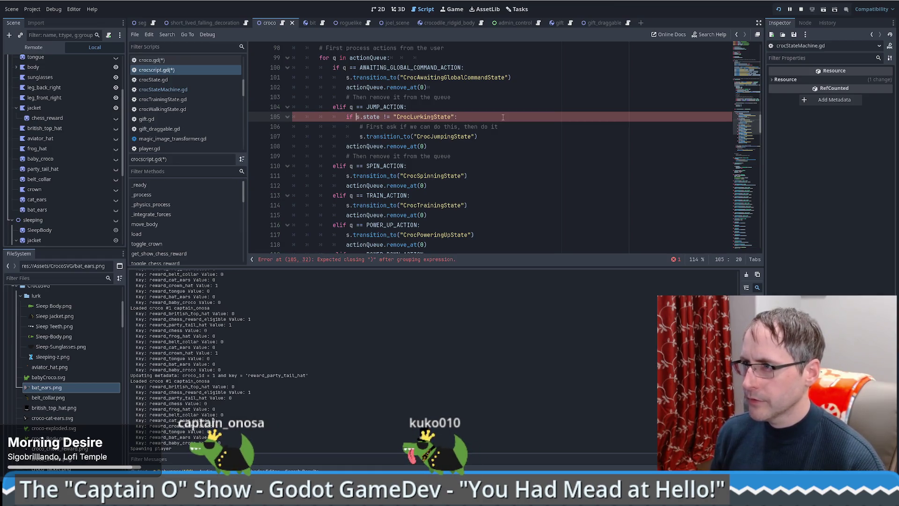
{"action": "key", "text": "End"}
{"action": "key", "text": "ctrl+s"}
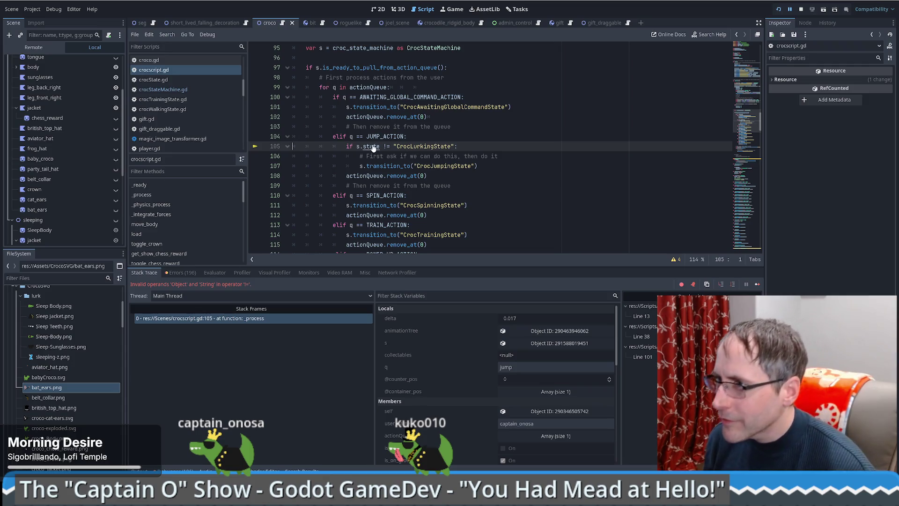
Step: Trace transition_to and the state property through crocStateMachine.gd and the CrocState base script
{"action": "left_click", "coordinate": [389, 166], "text": "ctrl"}
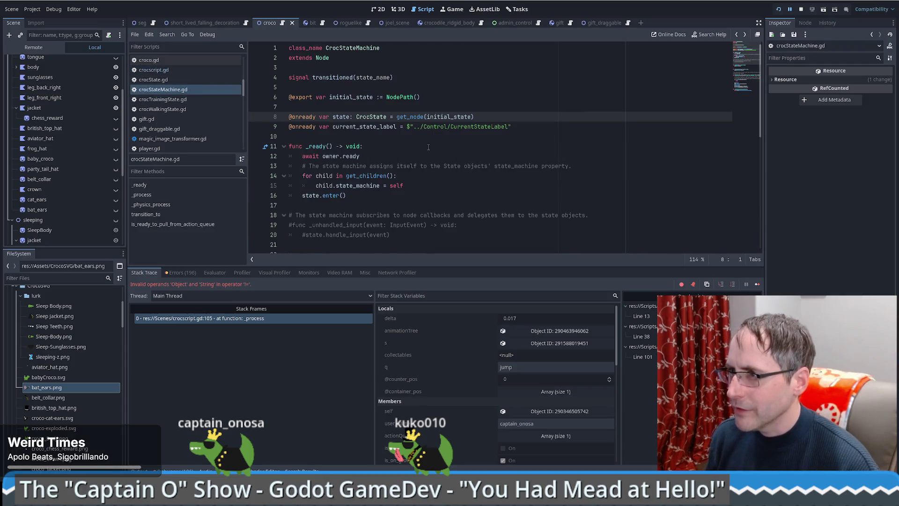
{"action": "key", "text": "alt+Left"}
{"action": "left_click_drag", "start_coordinate": [395, 147], "coordinate": [454, 146]}
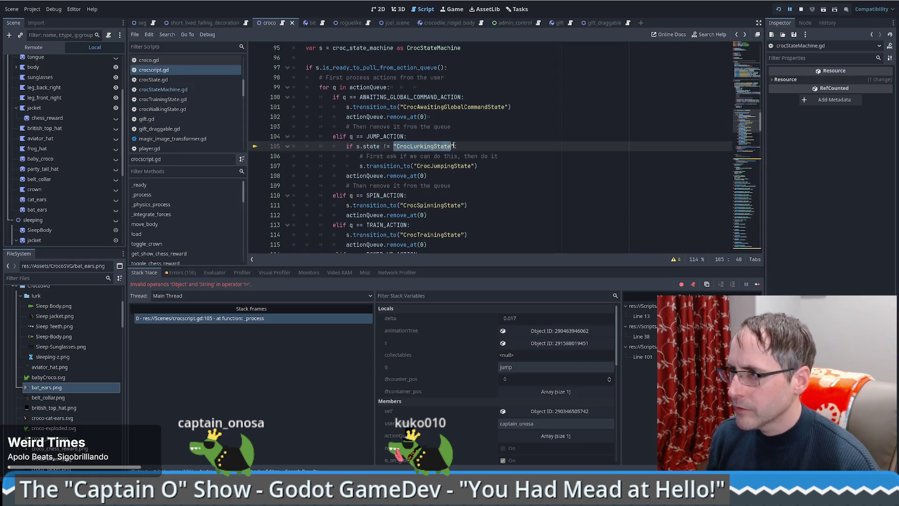
{"action": "type", "text": "croc"}
{"action": "type", "text": "o.sta"}
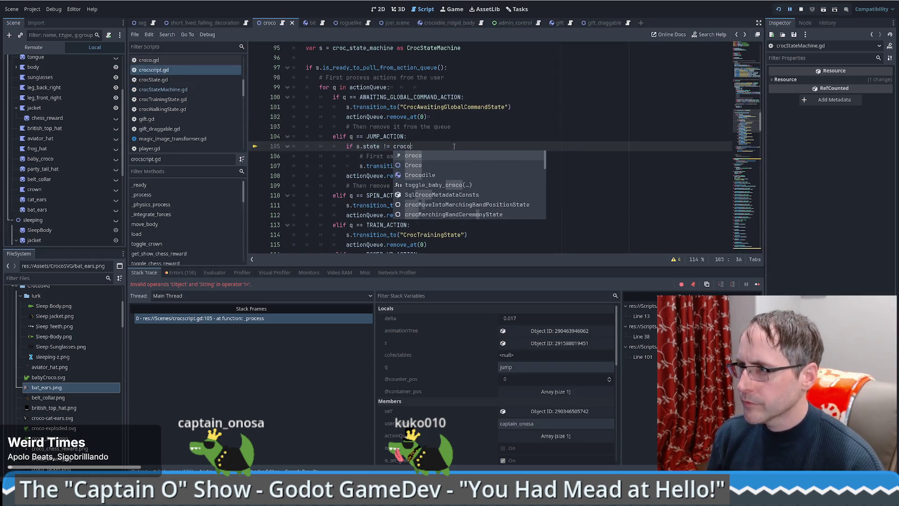
{"action": "type", "text": "te"}
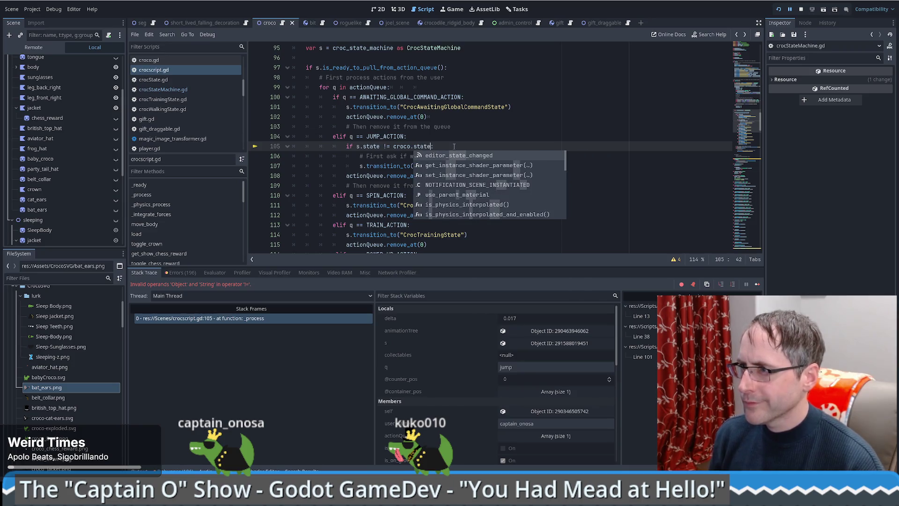
{"action": "key", "text": "End"}
{"action": "left_click", "coordinate": [378, 147], "text": "ctrl"}
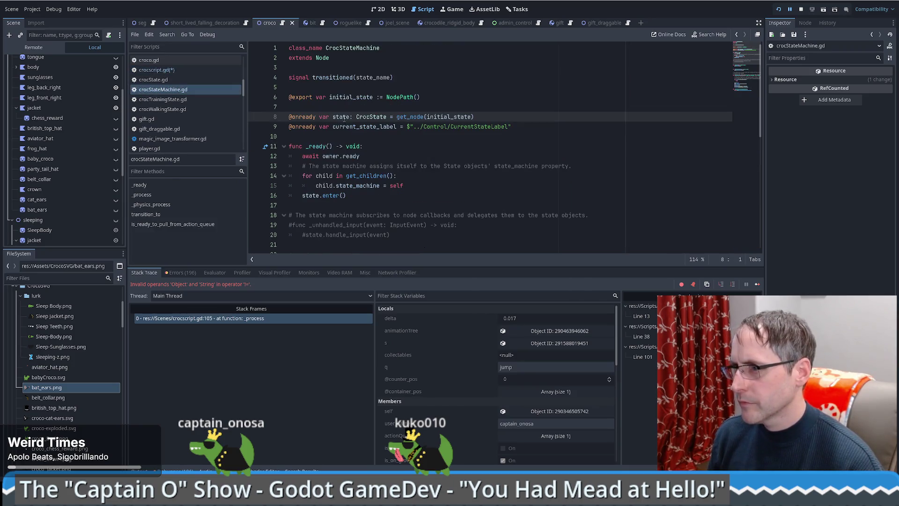
{"action": "left_click", "coordinate": [370, 116], "text": "ctrl"}
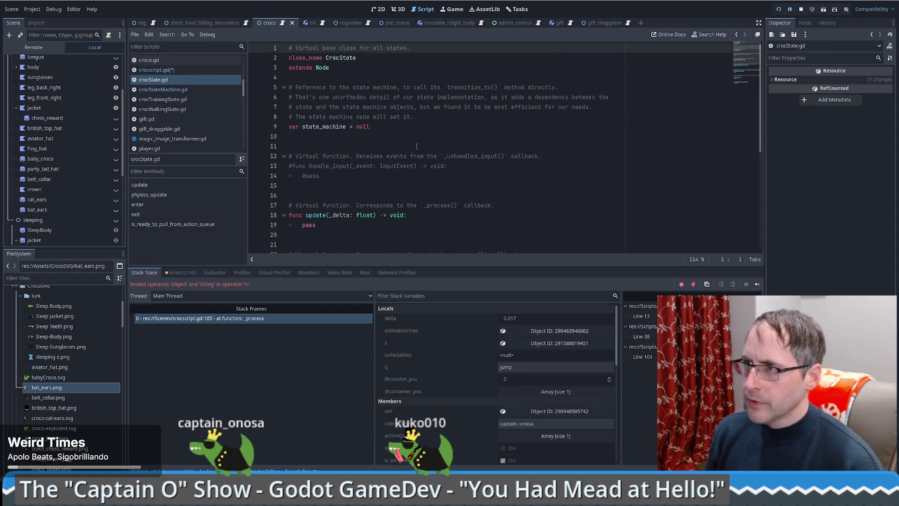
{"action": "scroll", "coordinate": [414, 149], "scroll_direction": "down", "scroll_amount": 5}
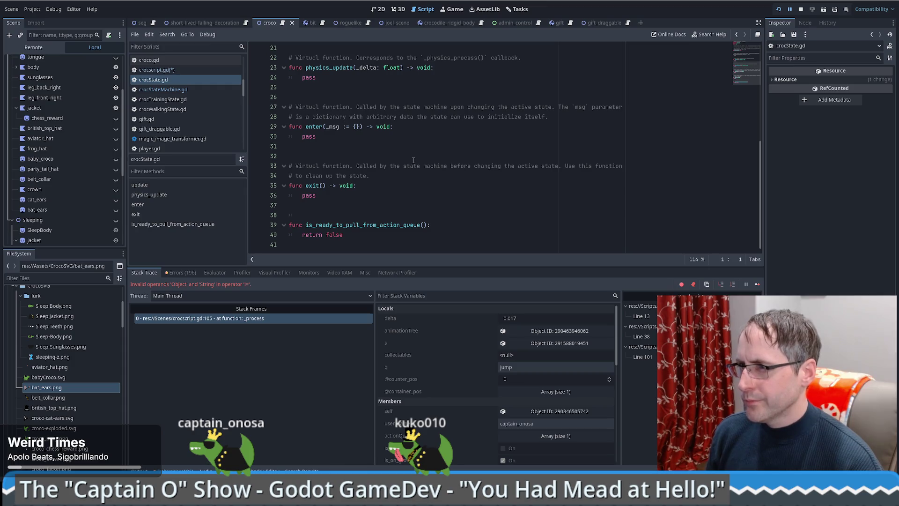
{"action": "scroll", "coordinate": [413, 160], "scroll_direction": "up", "scroll_amount": 4}
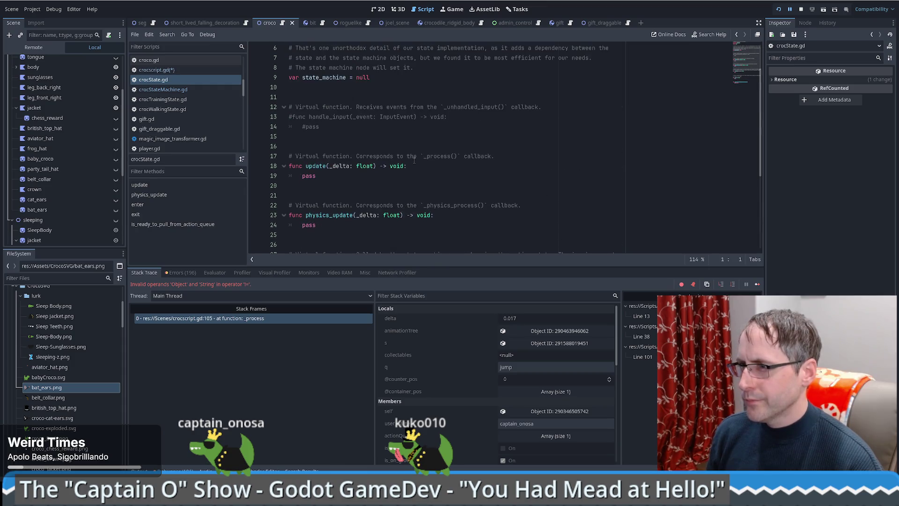
{"action": "scroll", "coordinate": [414, 161], "scroll_direction": "up", "scroll_amount": 2}
Step: Undo the crocscript.gd edits, removing the lurking-state check from line 105
{"action": "key", "text": "alt+Left"}
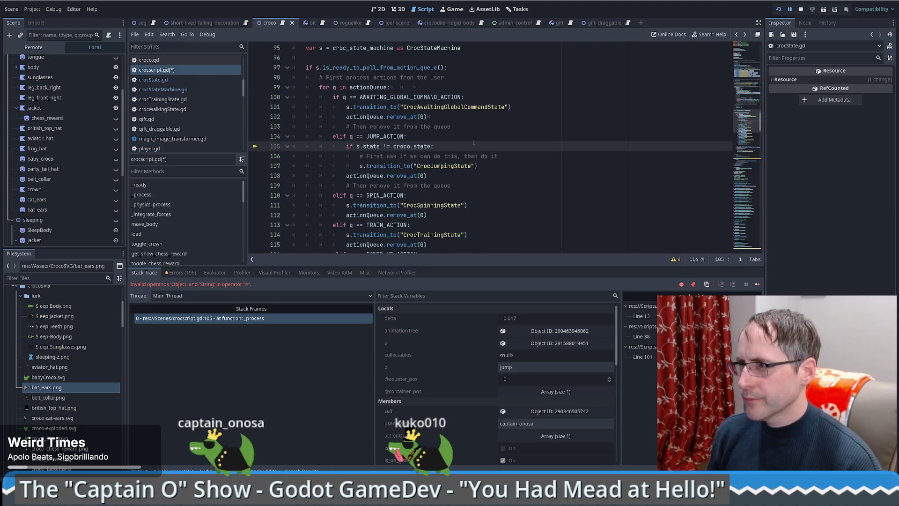
{"action": "key", "text": "ctrl+z"}
{"action": "key", "text": "ctrl+z"}
{"action": "key", "text": "ctrl+z"}
{"action": "key", "text": "ctrl+z"}
{"action": "key", "text": "ctrl+z"}
{"action": "key", "text": "ctrl+z"}
{"action": "key", "text": "ctrl+z"}
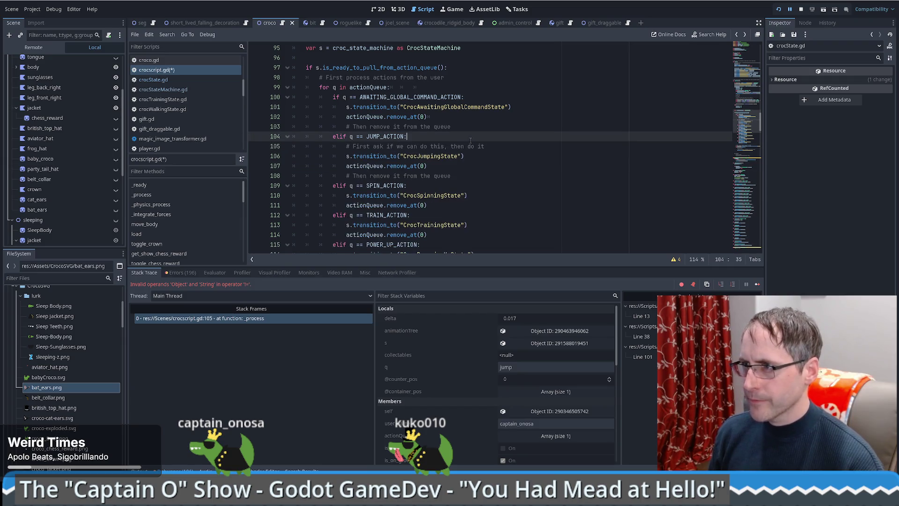
{"action": "key", "text": "ctrl+z"}
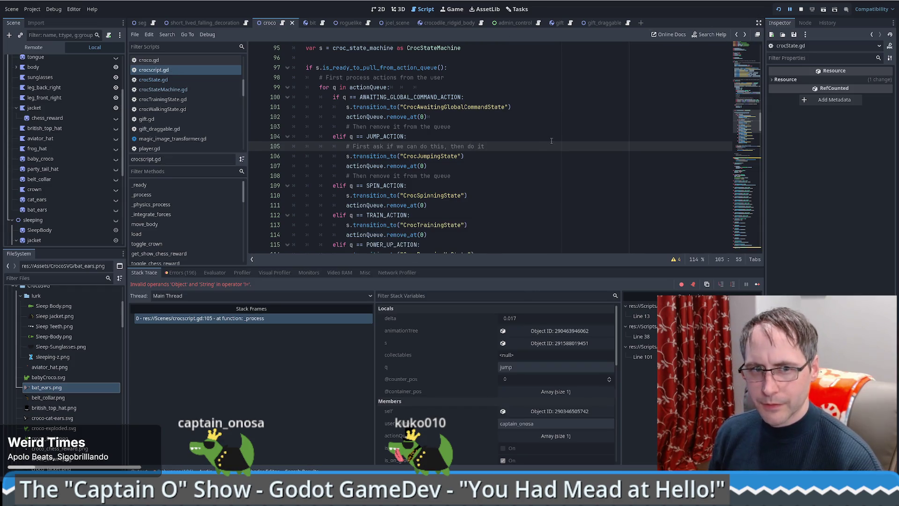
Step: Stop the running game with F8 and search the script for 'crowd'
{"action": "key", "text": "F8"}
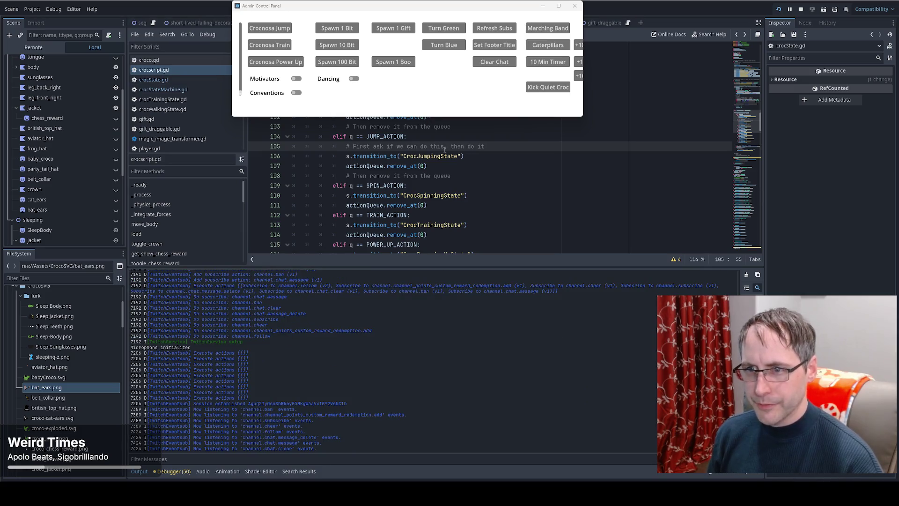
{"action": "left_click", "coordinate": [491, 163]}
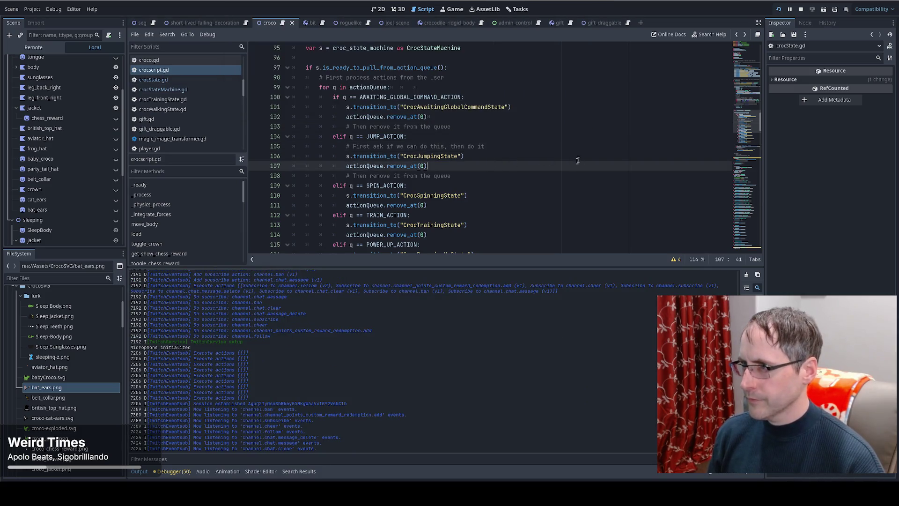
{"action": "scroll", "coordinate": [559, 145], "scroll_direction": "down", "scroll_amount": 4}
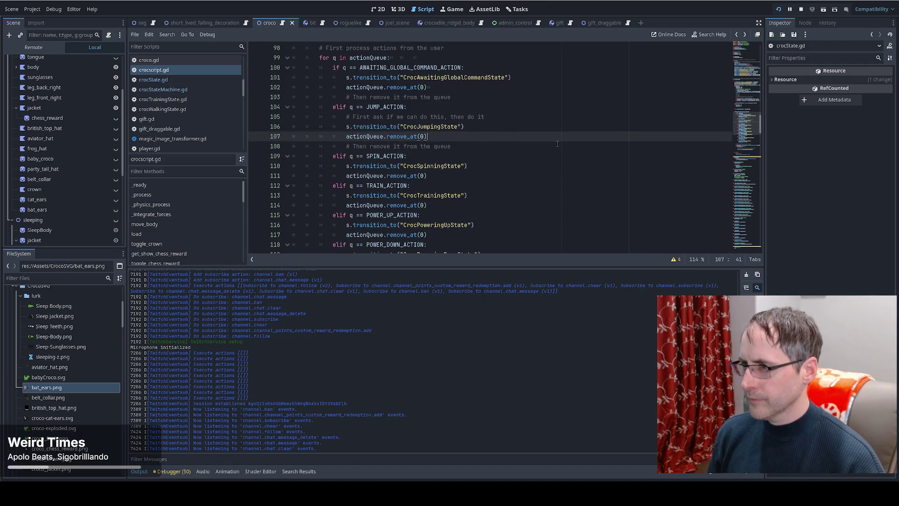
{"action": "key", "text": "ctrl+f"}
{"action": "type", "text": "crowd"}
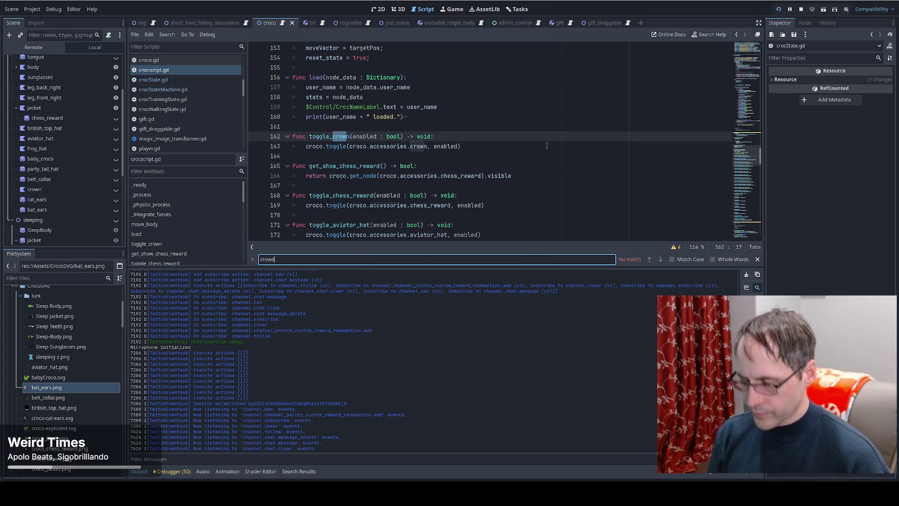
Step: Search the whole project for 'crowd' and go from seg.gd's Crowd Jump handler to crowd_jump
{"action": "key", "text": "ctrl+shift+f"}
{"action": "type", "text": "d"}
{"action": "key", "text": "Return"}
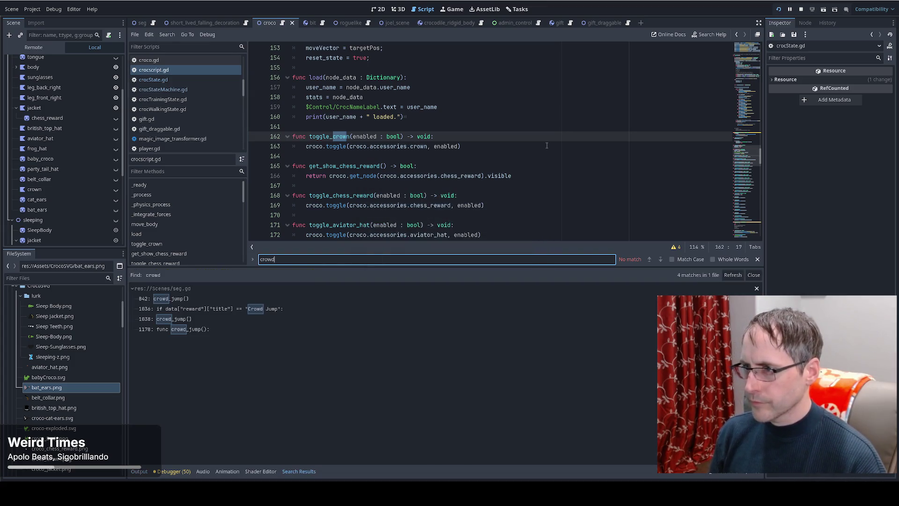
{"action": "left_click", "coordinate": [219, 307]}
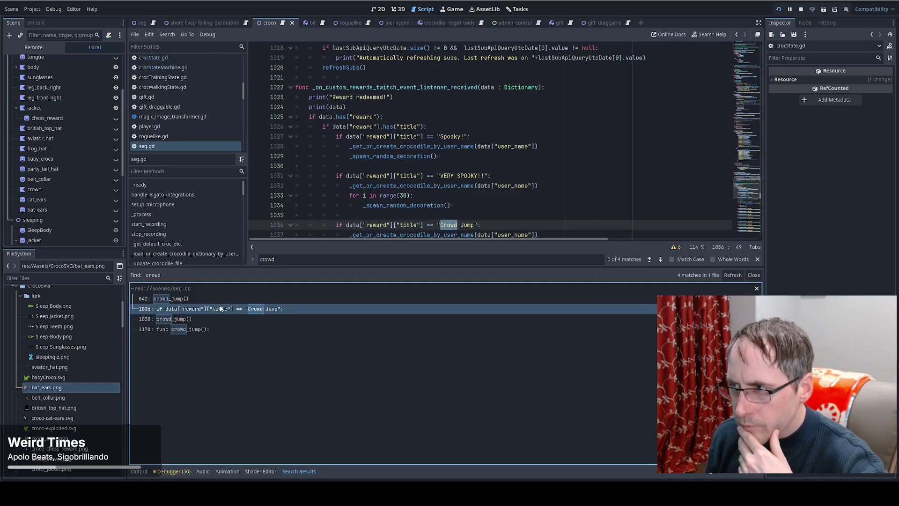
{"action": "left_click", "coordinate": [370, 186], "text": "ctrl"}
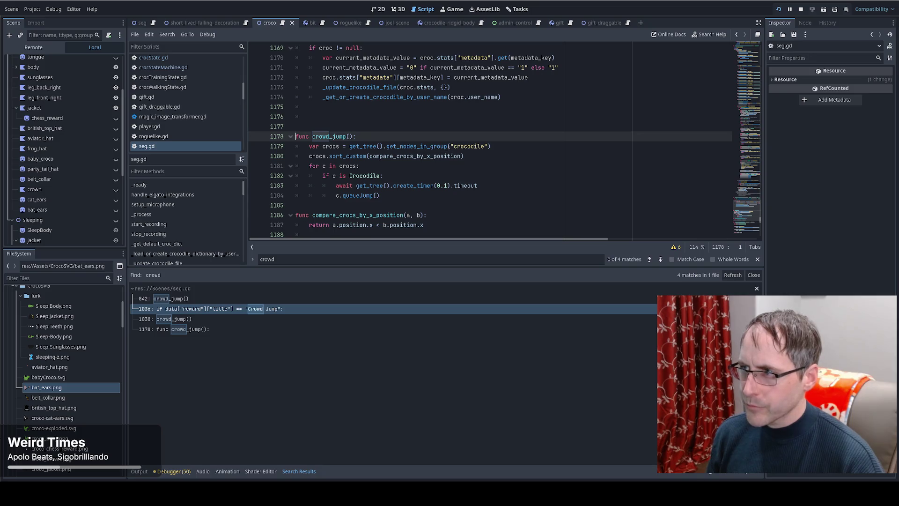
Step: Follow crowd_jump's queueJump call to its definition in crocscript.gd
{"action": "left_click", "coordinate": [515, 148]}
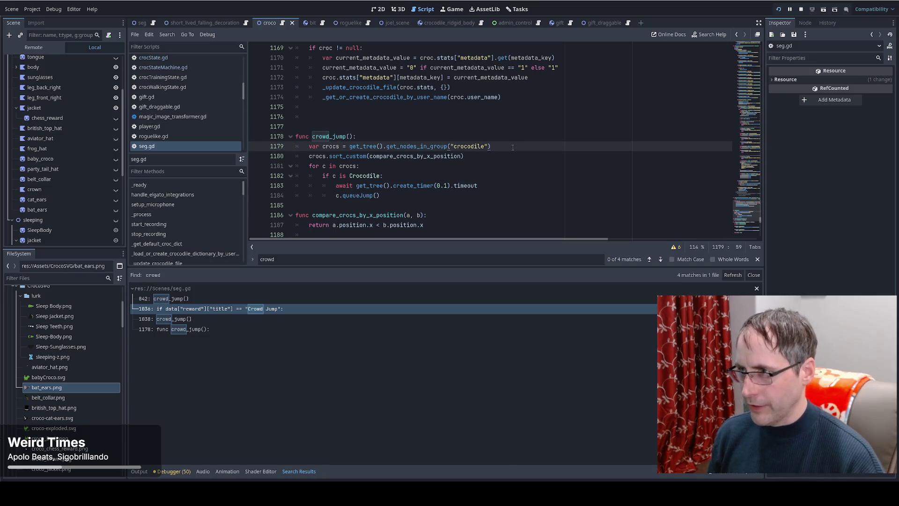
{"action": "scroll", "coordinate": [500, 145], "scroll_direction": "down", "scroll_amount": 1}
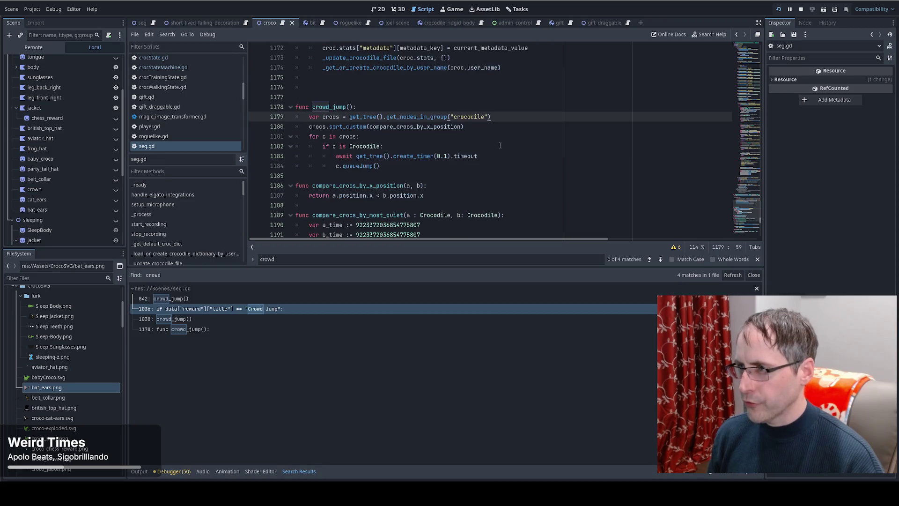
{"action": "left_click", "coordinate": [531, 155]}
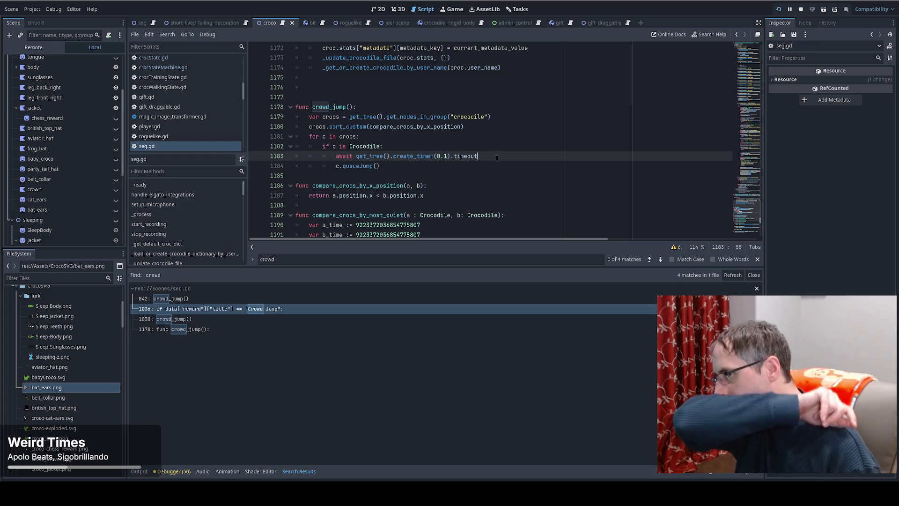
{"action": "left_click", "coordinate": [357, 166], "text": "ctrl"}
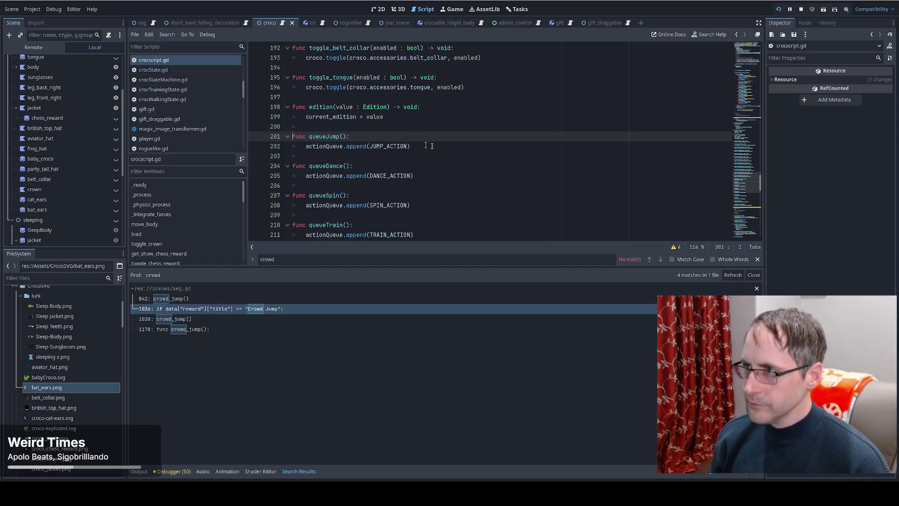
{"action": "scroll", "coordinate": [459, 166], "scroll_direction": "up", "scroll_amount": 1}
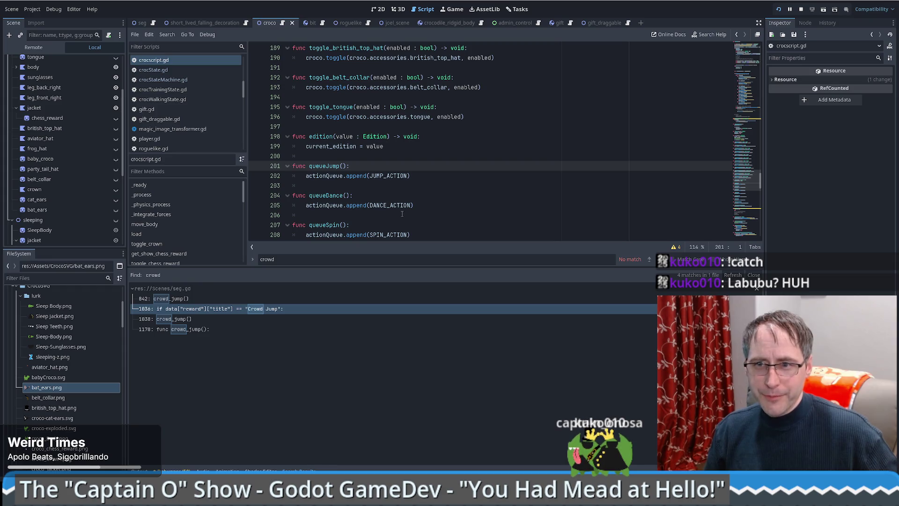
{"action": "scroll", "coordinate": [487, 206], "scroll_direction": "down", "scroll_amount": 4}
{"action": "scroll", "coordinate": [478, 206], "scroll_direction": "up", "scroll_amount": 4}
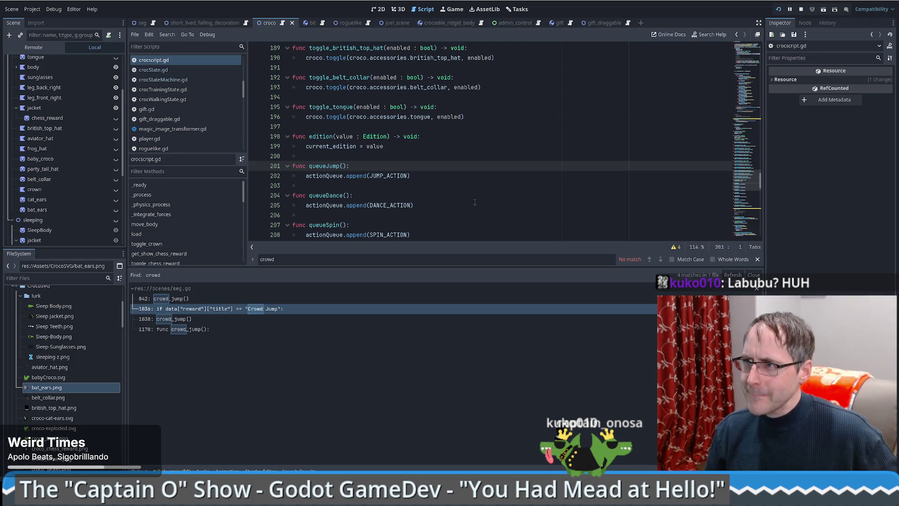
{"action": "scroll", "coordinate": [474, 202], "scroll_direction": "down", "scroll_amount": 5}
{"action": "scroll", "coordinate": [457, 202], "scroll_direction": "up", "scroll_amount": 5}
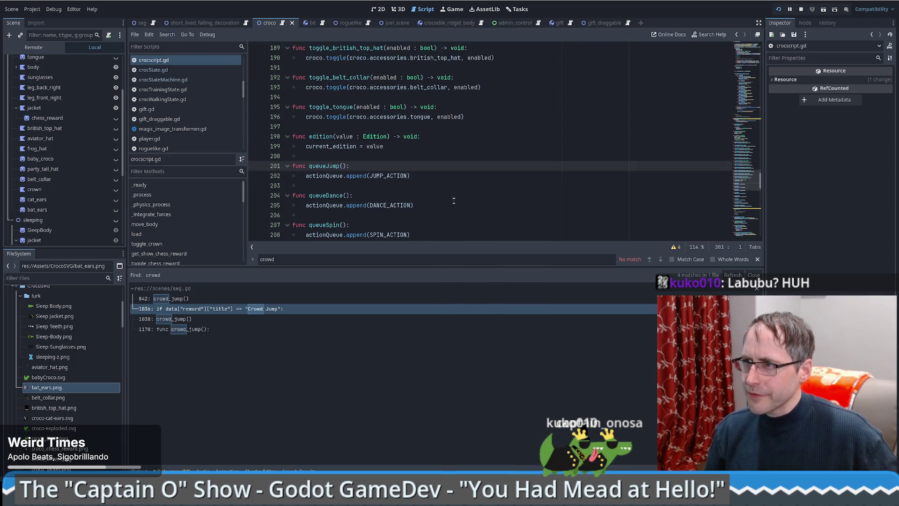
{"action": "scroll", "coordinate": [445, 187], "scroll_direction": "down", "scroll_amount": 3}
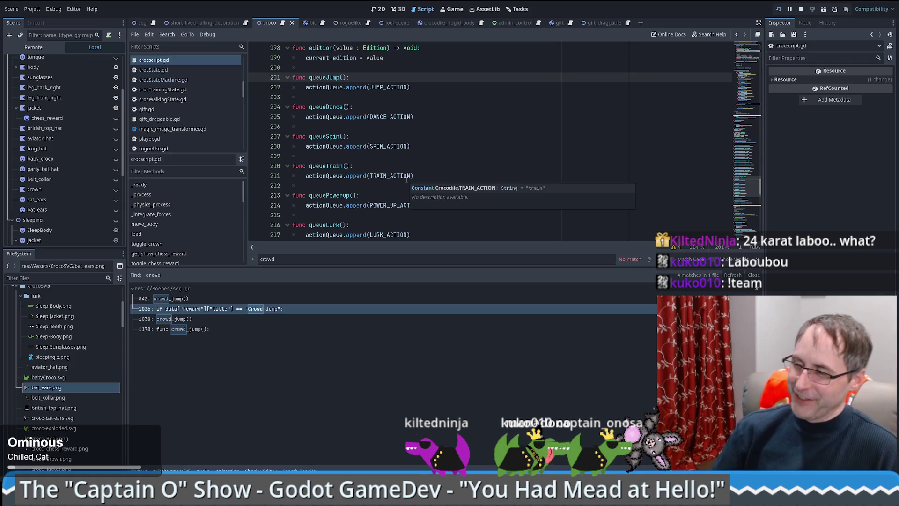
{"action": "left_click", "coordinate": [407, 176]}
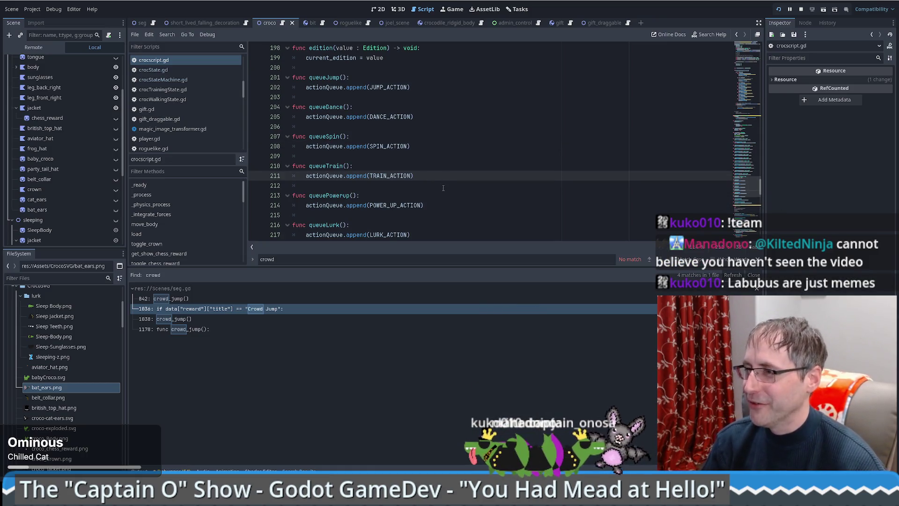
{"action": "scroll", "coordinate": [533, 148], "scroll_direction": "down", "scroll_amount": 5}
{"action": "scroll", "coordinate": [526, 151], "scroll_direction": "up", "scroll_amount": 6}
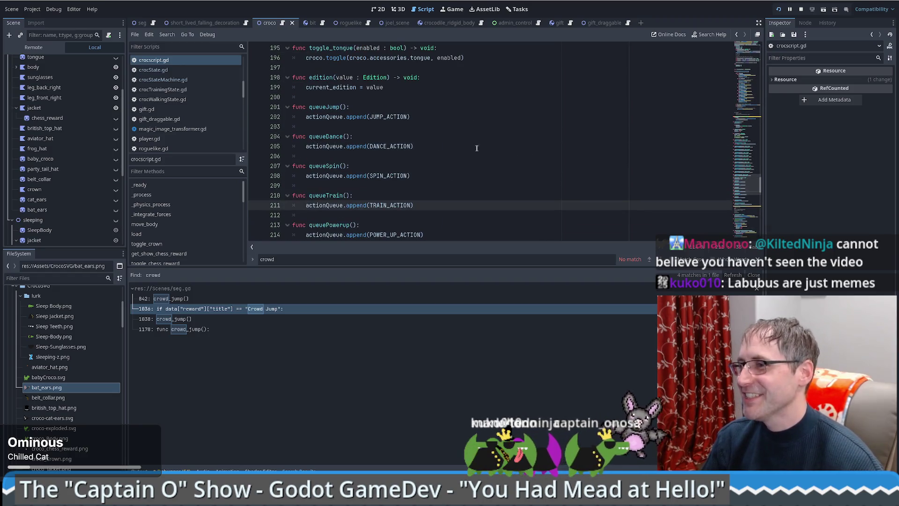
{"action": "scroll", "coordinate": [473, 141], "scroll_direction": "down", "scroll_amount": 3}
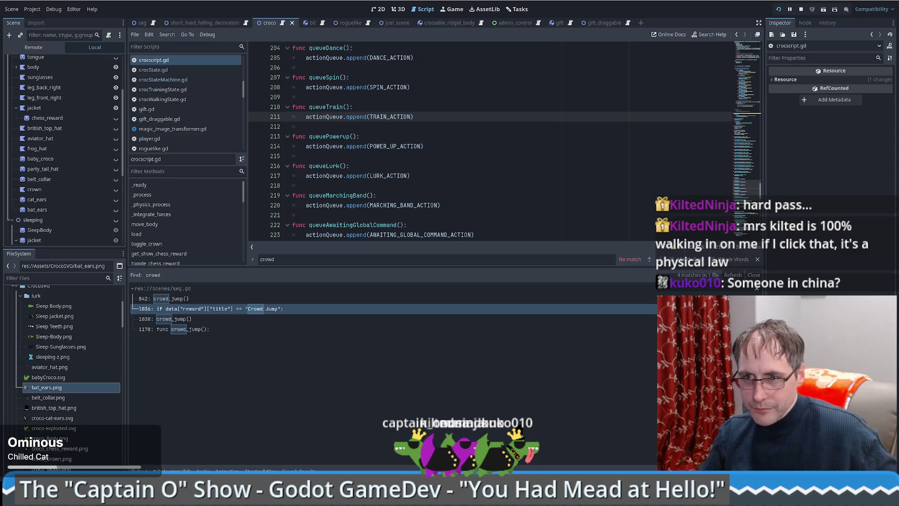
{"action": "left_click", "coordinate": [482, 196]}
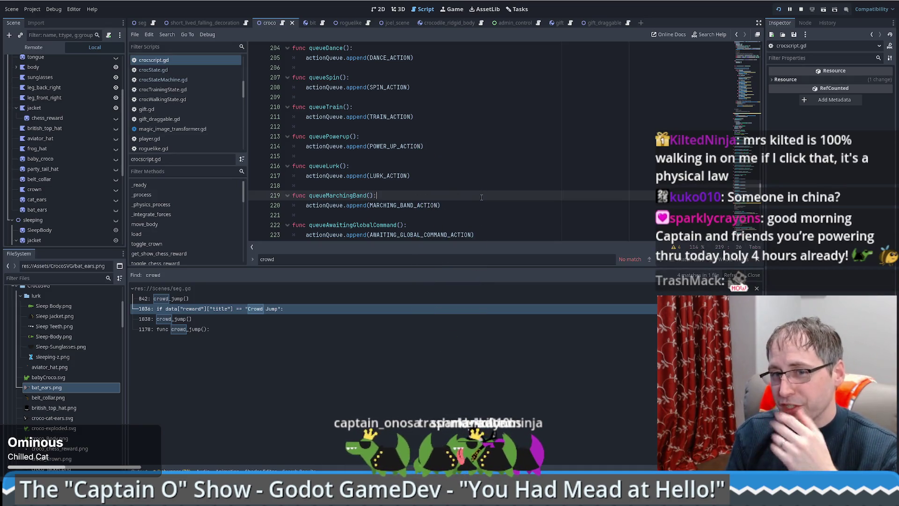
{"action": "mouse_move", "coordinate": [213, 499]}
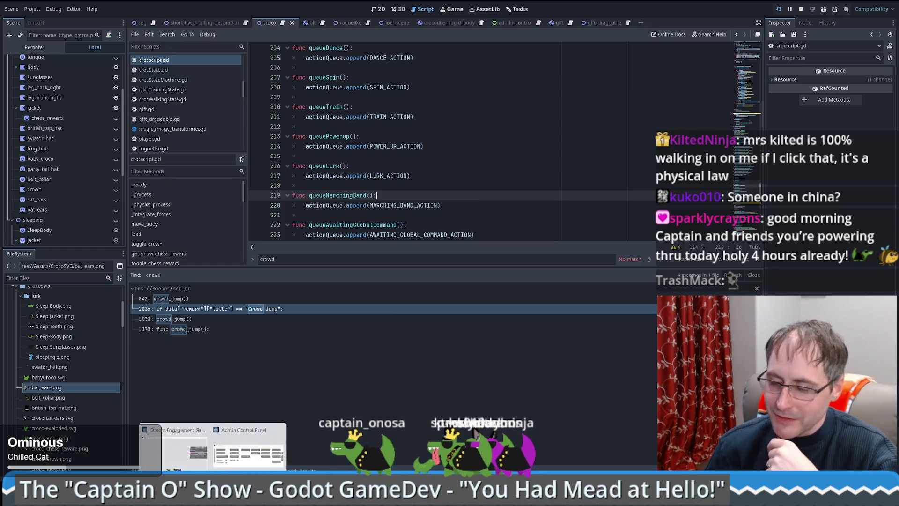
Step: In the game window, pick the Bear Statue from the sidebar and place it on the map
{"action": "left_click", "coordinate": [173, 448]}
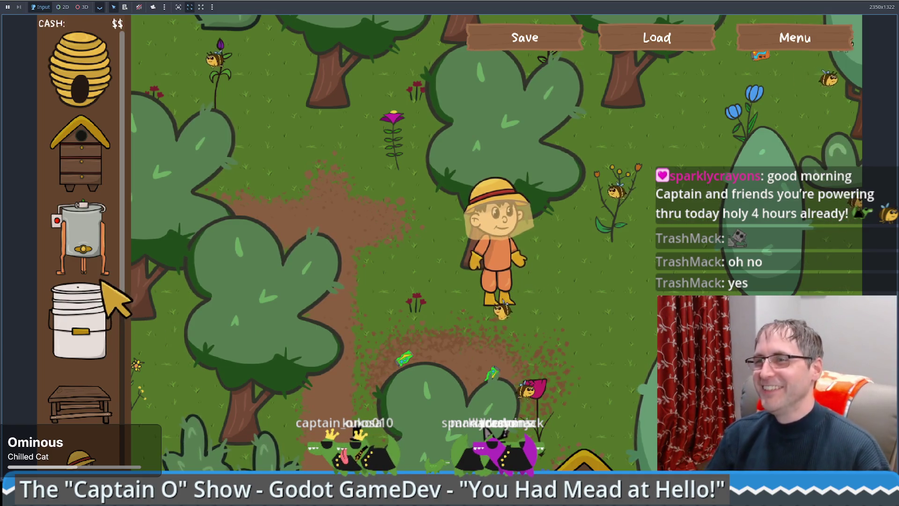
{"action": "scroll", "coordinate": [98, 286], "scroll_direction": "down", "scroll_amount": 1}
{"action": "scroll", "coordinate": [113, 300], "scroll_direction": "down", "scroll_amount": 3}
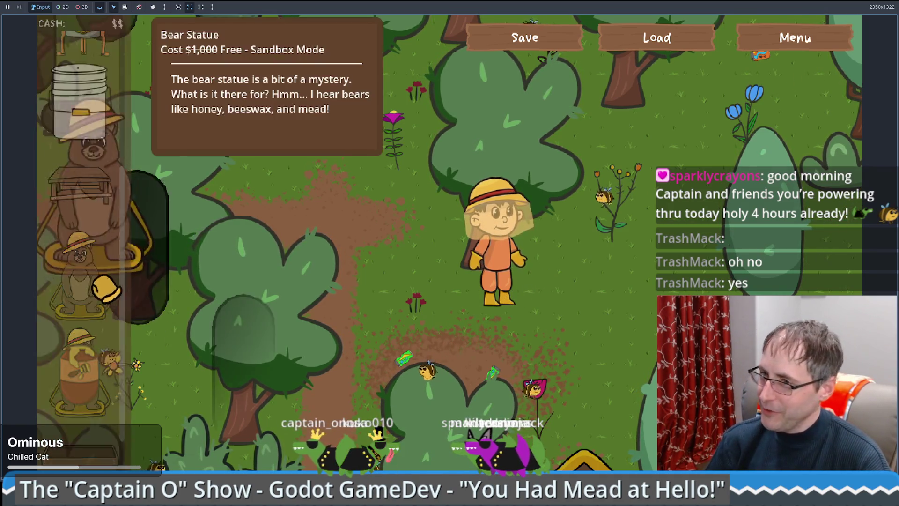
{"action": "left_click", "coordinate": [80, 276]}
{"action": "left_click", "coordinate": [627, 248]}
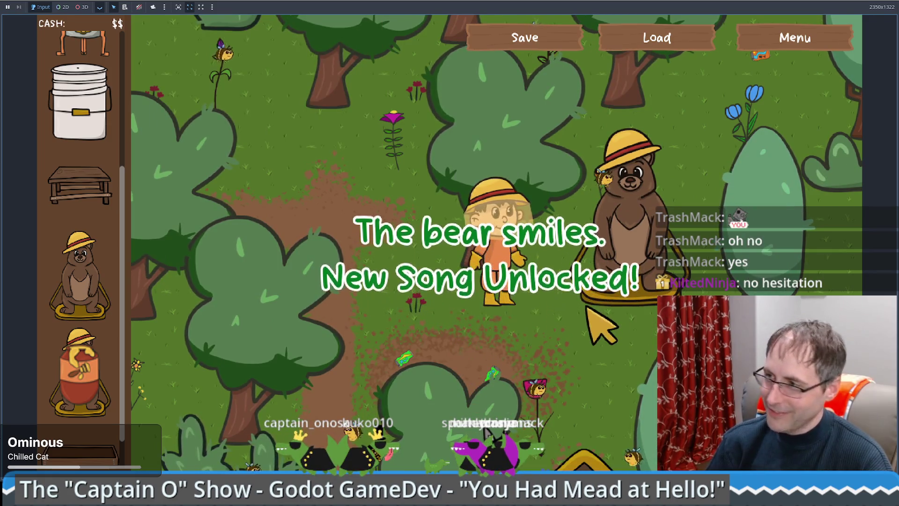
Step: Save and close the game settings, then walk the beekeeper to the bear statue's offering panel
{"action": "left_click", "coordinate": [791, 39]}
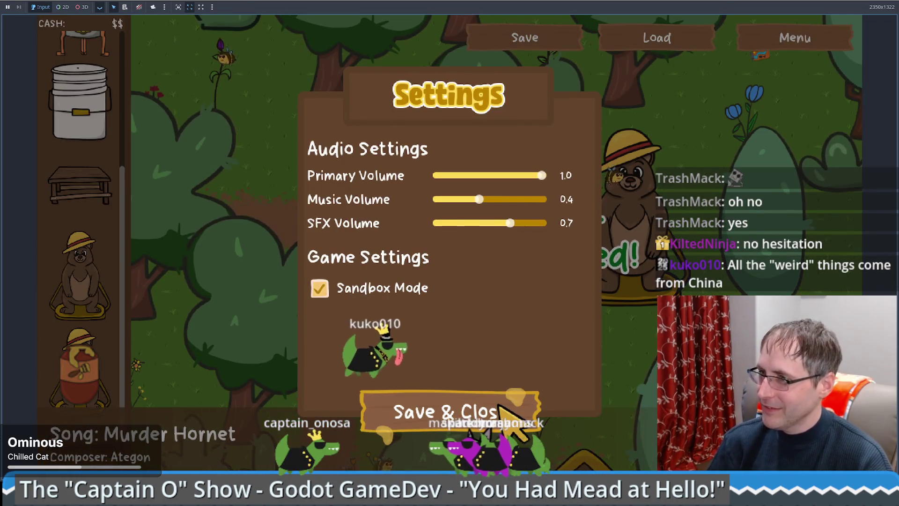
{"action": "left_click", "coordinate": [492, 412]}
{"action": "left_click", "coordinate": [604, 333]}
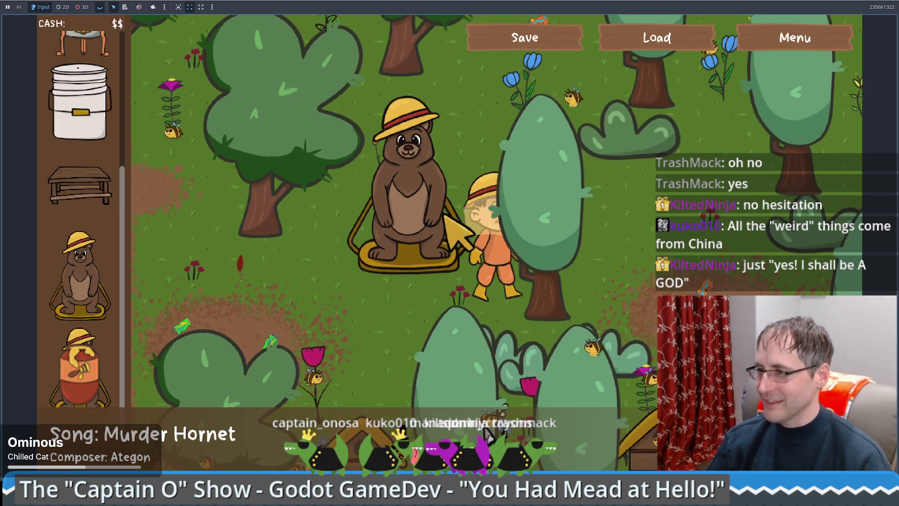
{"action": "left_click", "coordinate": [458, 237]}
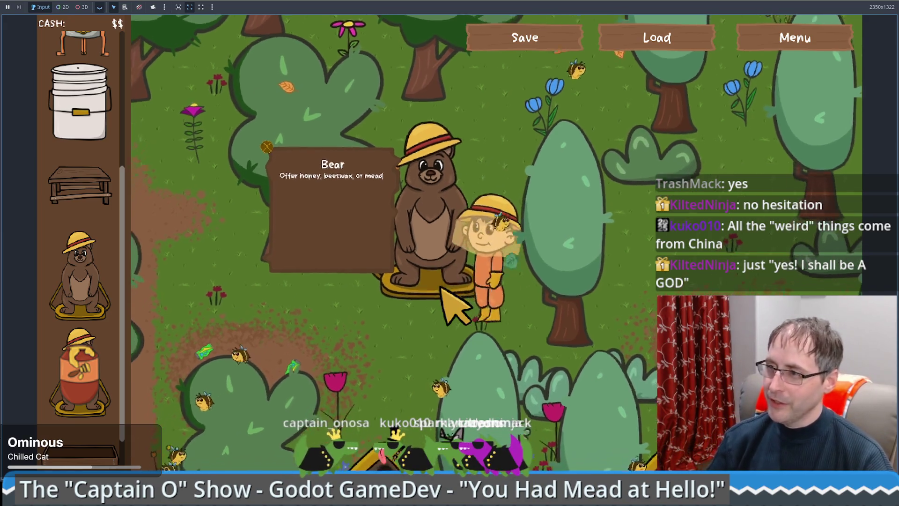
Step: Walk left of the bear statue and place a Honey Guardian statue beside it
{"action": "key", "text": "a"}
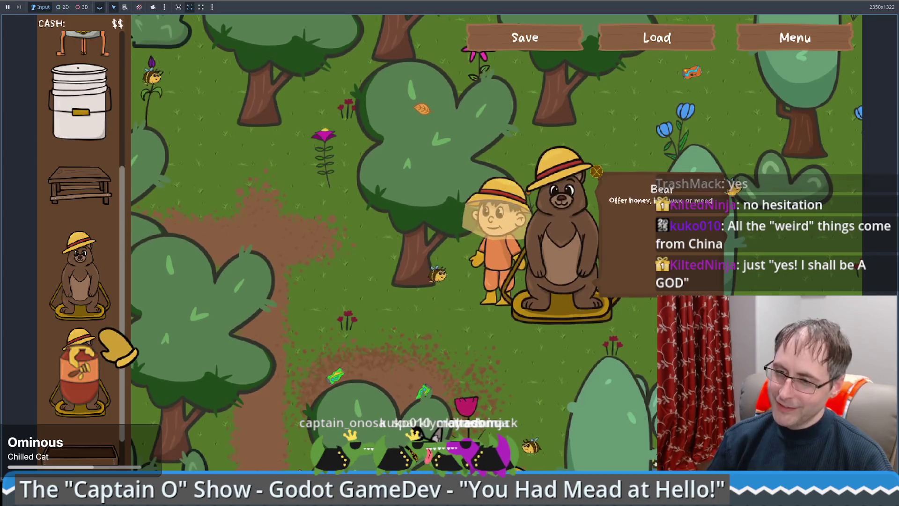
{"action": "mouse_move", "coordinate": [108, 346]}
{"action": "left_mouse_down"}
{"action": "mouse_move", "coordinate": [311, 370]}
{"action": "mouse_move", "coordinate": [342, 349]}
{"action": "left_mouse_up"}
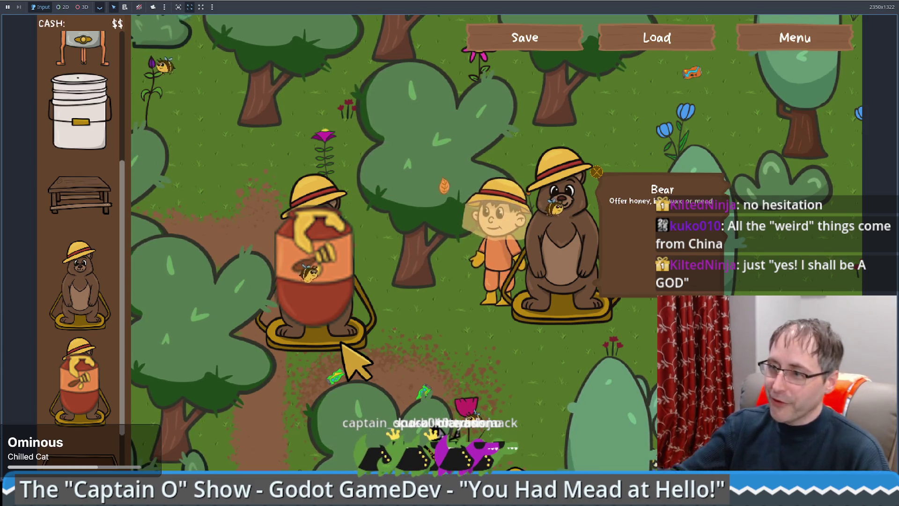
{"action": "left_click", "coordinate": [341, 344]}
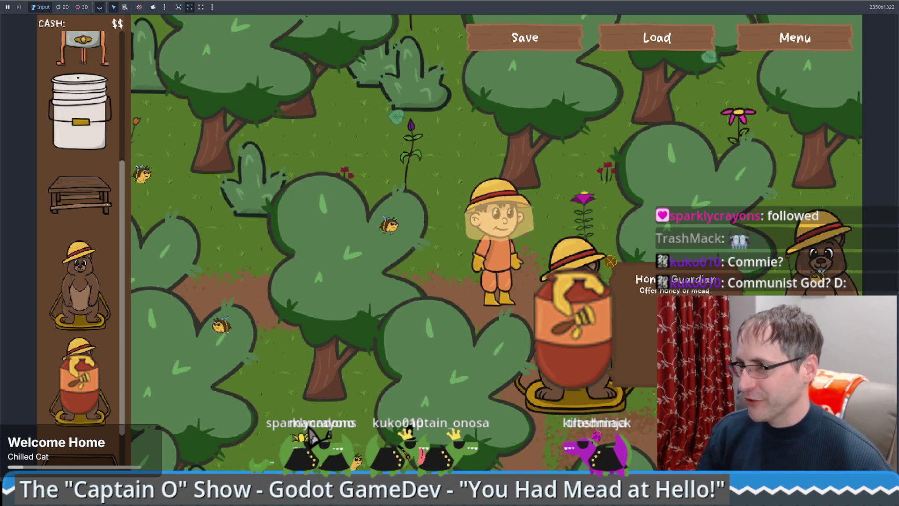
Step: Walk the beekeeper around the hives and out from behind the tree with the arrow keys
{"action": "key", "text": "Up"}
{"action": "key", "text": "Right"}
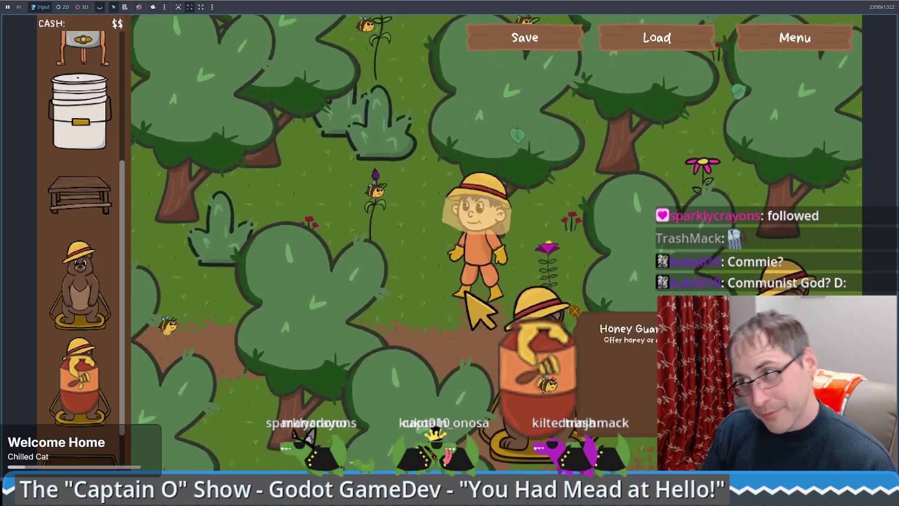
{"action": "key", "text": "Down"}
{"action": "key", "text": "Left"}
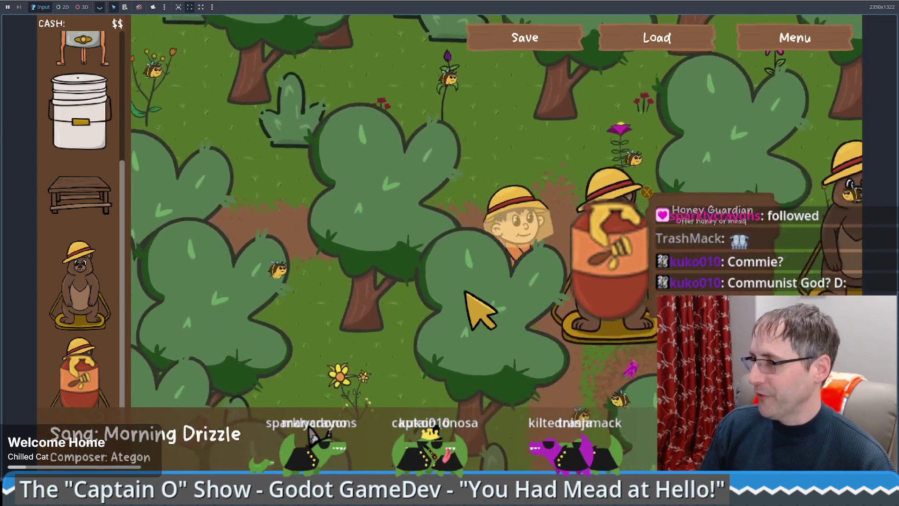
{"action": "key", "text": "Up"}
{"action": "key", "text": "Left"}
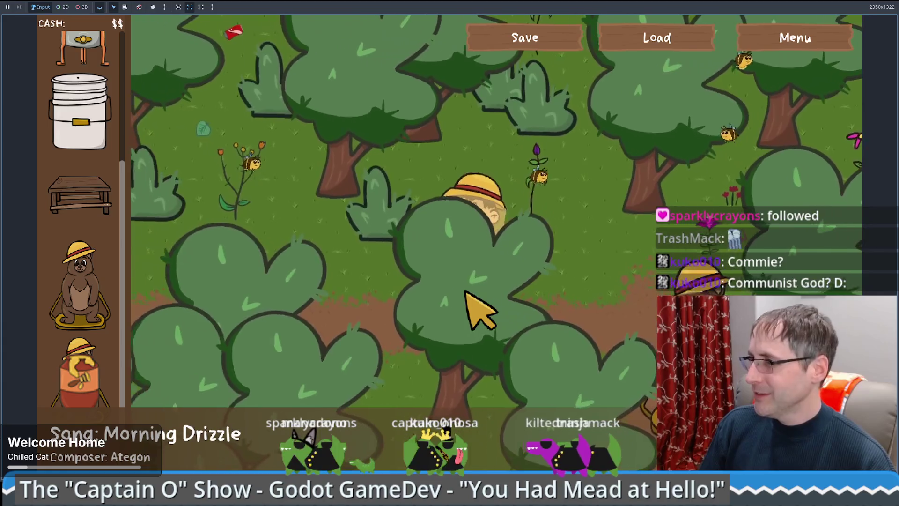
{"action": "key", "text": "Down"}
{"action": "key", "text": "Left"}
{"action": "scroll", "coordinate": [92, 302], "scroll_direction": "down", "scroll_amount": 1}
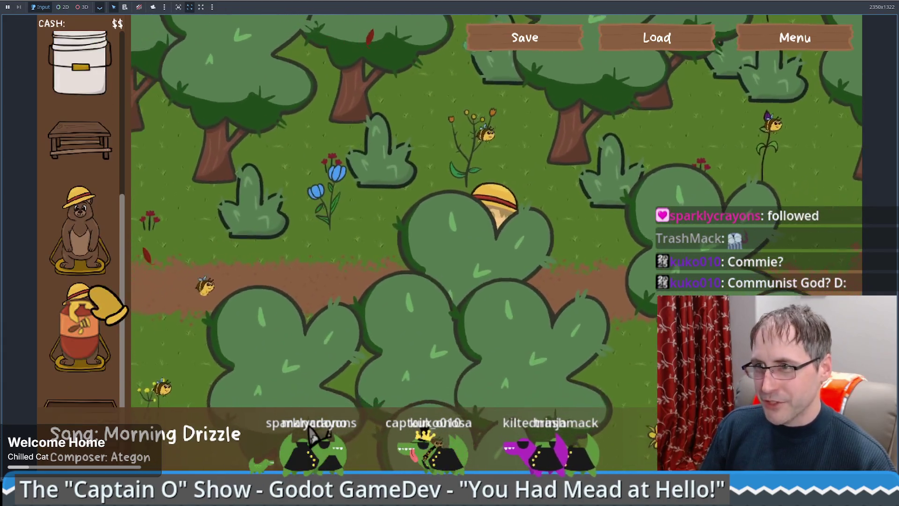
{"action": "scroll", "coordinate": [91, 302], "scroll_direction": "up", "scroll_amount": 3}
{"action": "key", "text": "Right"}
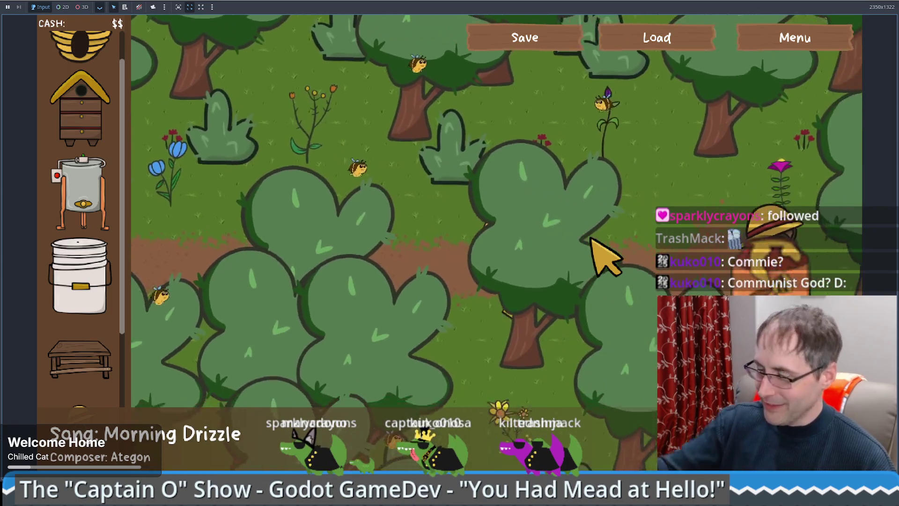
{"action": "key", "text": "Down"}
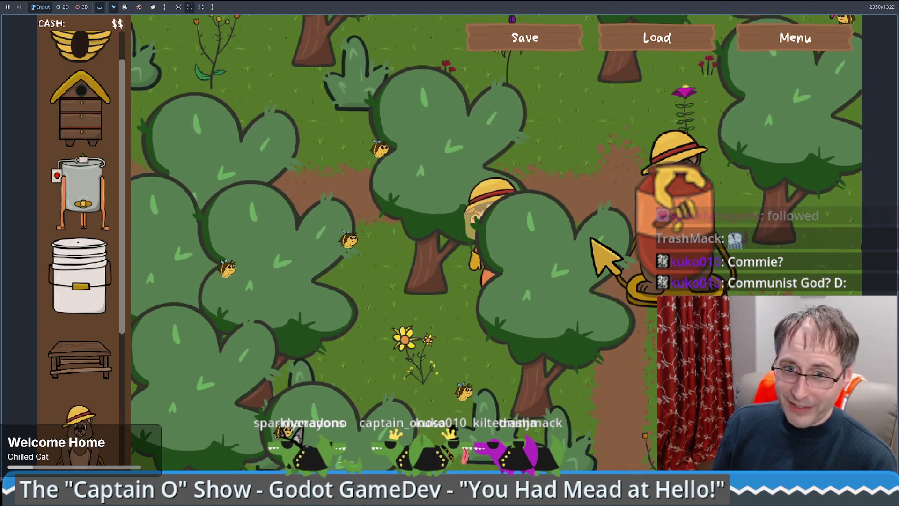
{"action": "key", "text": "Down"}
{"action": "key", "text": "Left"}
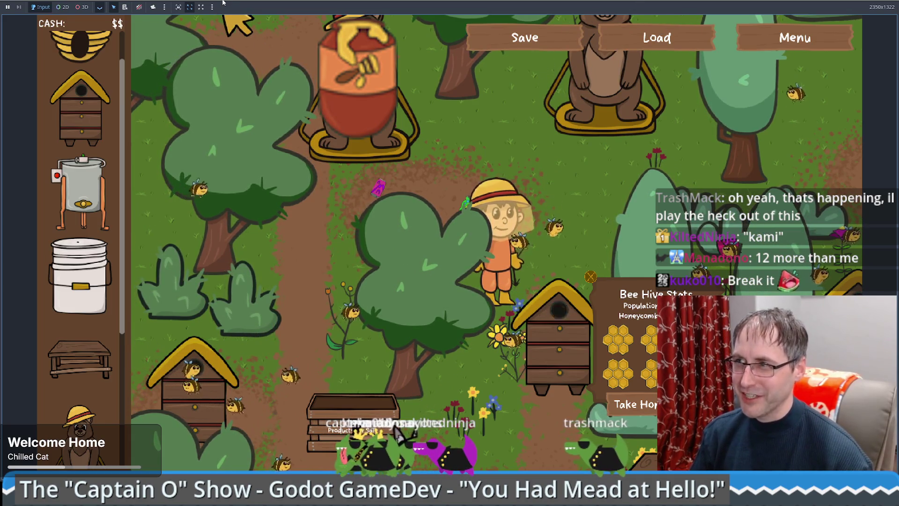
Step: Re-maximize the game window, walk past the sale crate to the beehive, and return to the editor
{"action": "left_click_drag", "start_coordinate": [223, 3], "coordinate": [349, 133]}
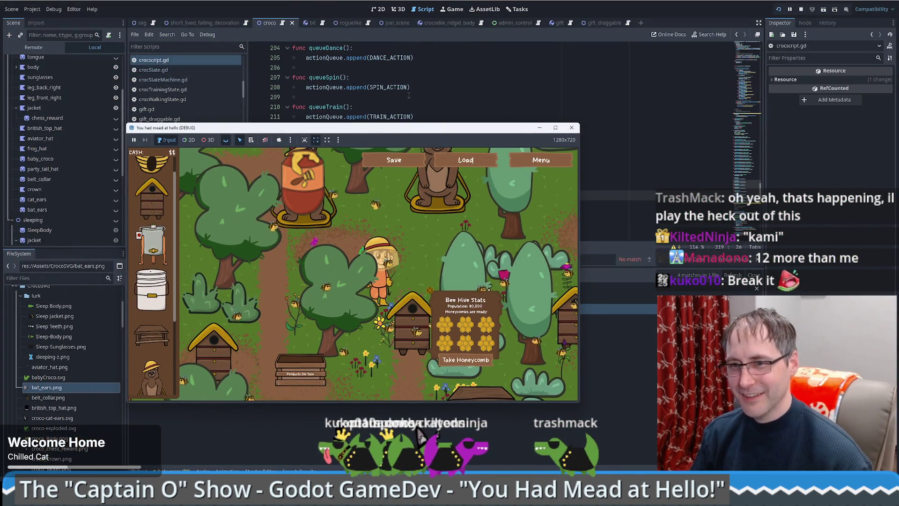
{"action": "left_click_drag", "start_coordinate": [442, 128], "coordinate": [451, 1]}
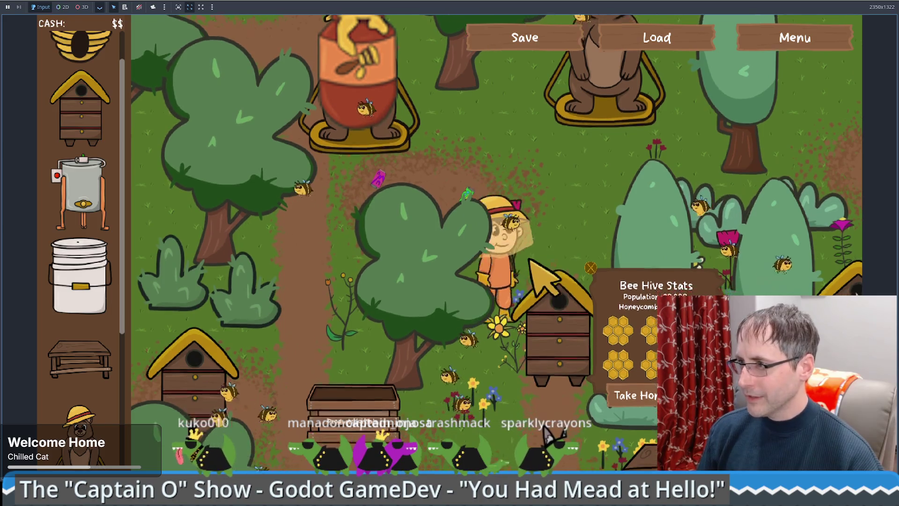
{"action": "key", "text": "w"}
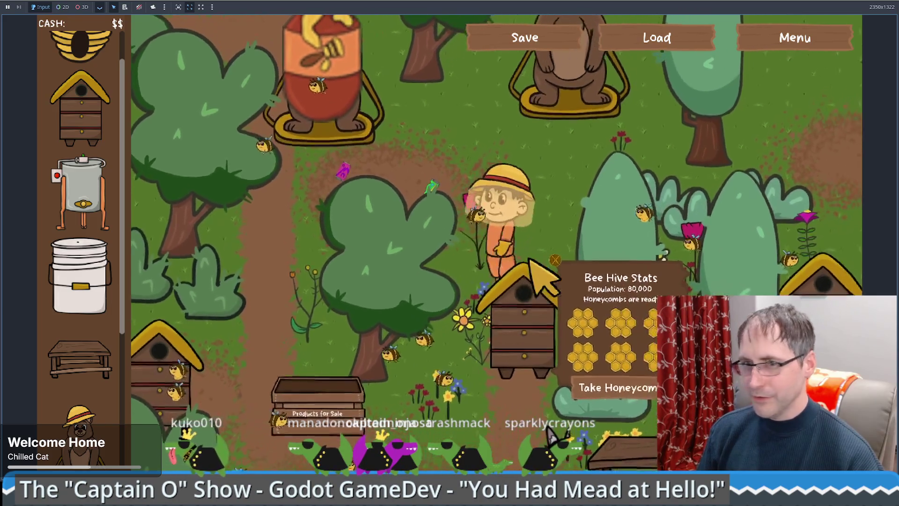
{"action": "key", "text": "s"}
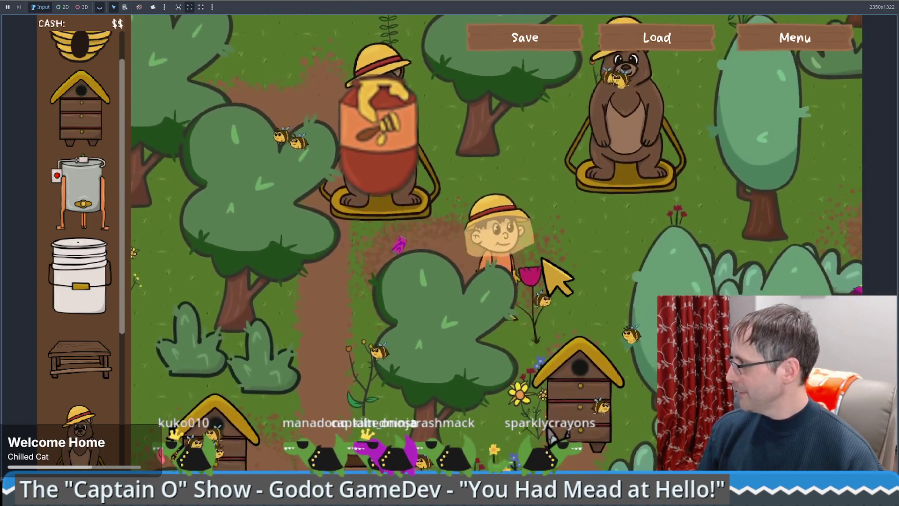
{"action": "key", "text": "a"}
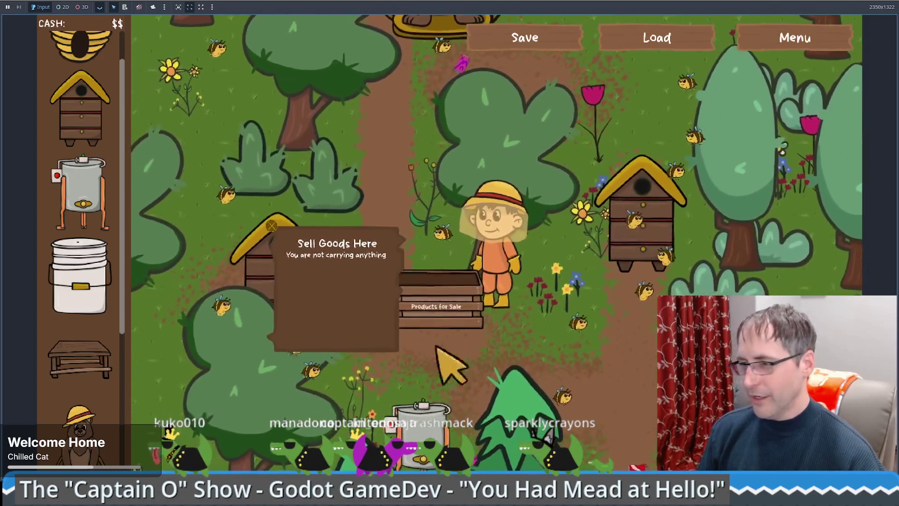
{"action": "key", "text": "d"}
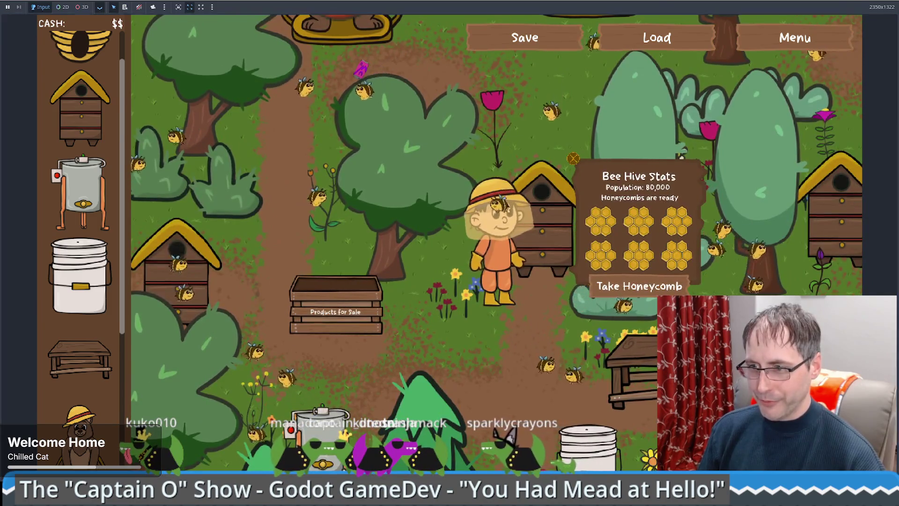
{"action": "key", "text": "alt+Tab"}
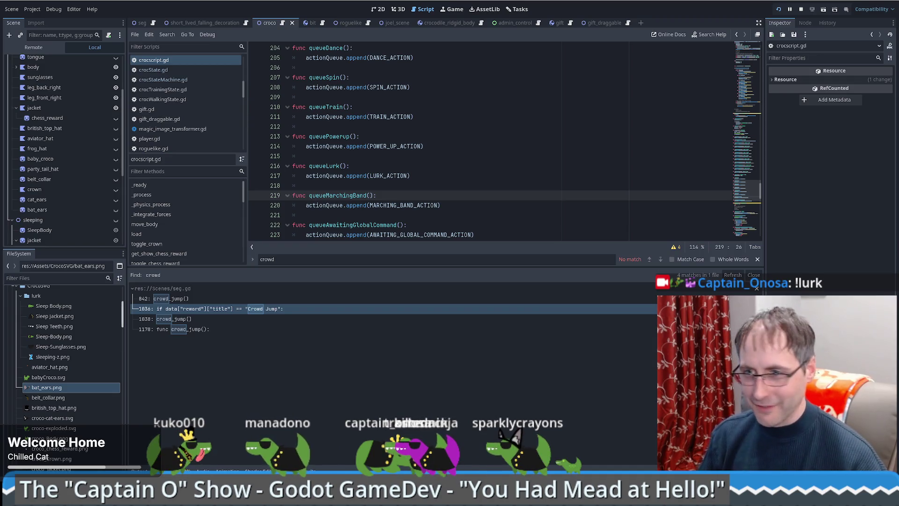
Step: Open seg.gd at the Crowd Jump check (line 1036) and jump to the crowd_jump definition at line 1178
{"action": "scroll", "coordinate": [519, 192], "scroll_direction": "down", "scroll_amount": 3}
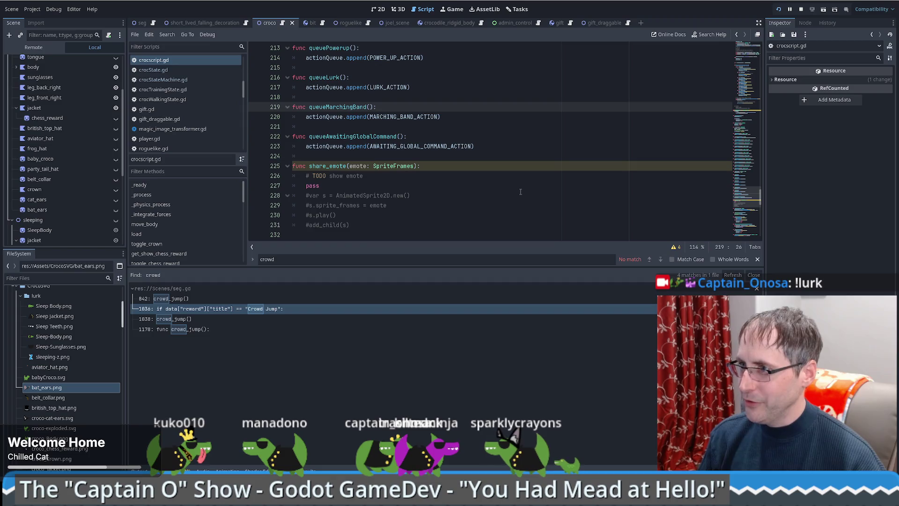
{"action": "scroll", "coordinate": [520, 192], "scroll_direction": "up", "scroll_amount": 13}
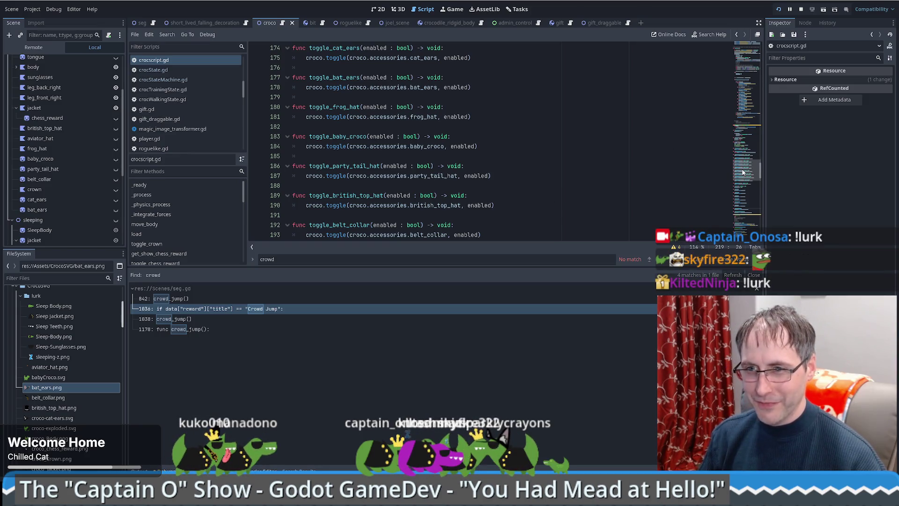
{"action": "left_click_drag", "start_coordinate": [743, 172], "coordinate": [748, 142]}
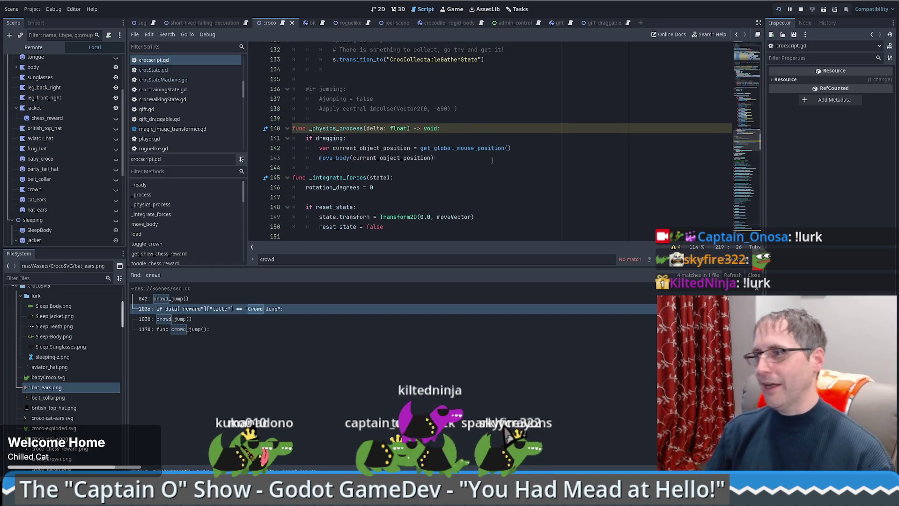
{"action": "scroll", "coordinate": [490, 157], "scroll_direction": "down", "scroll_amount": 5}
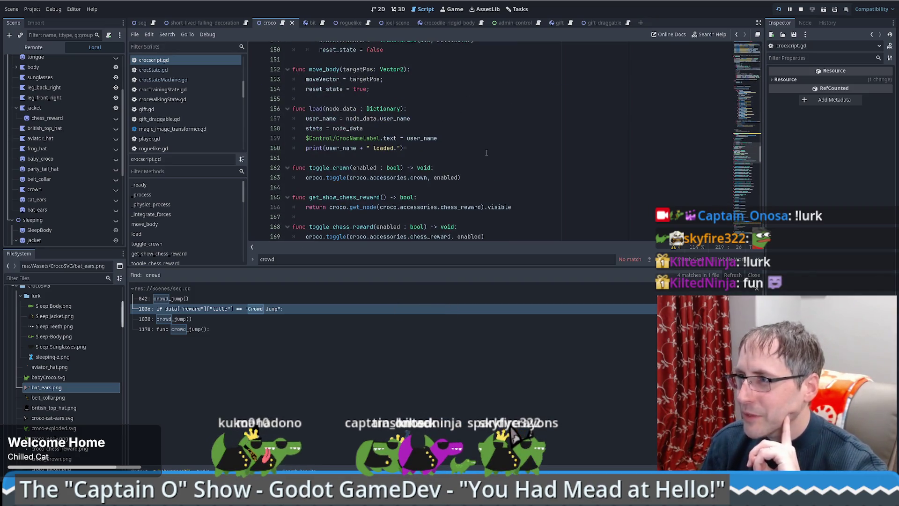
{"action": "left_click_drag", "start_coordinate": [755, 147], "coordinate": [758, 206]}
{"action": "scroll", "coordinate": [758, 206], "scroll_direction": "up", "scroll_amount": 3}
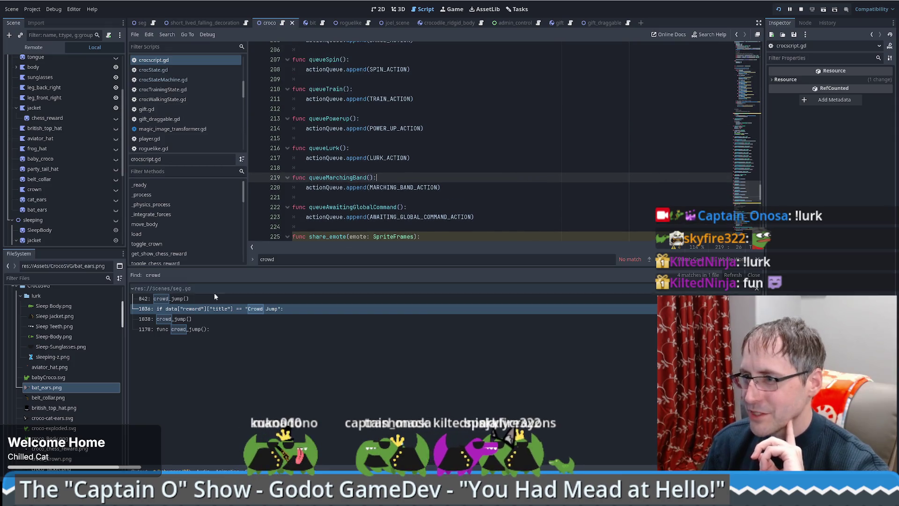
{"action": "left_click", "coordinate": [216, 308]}
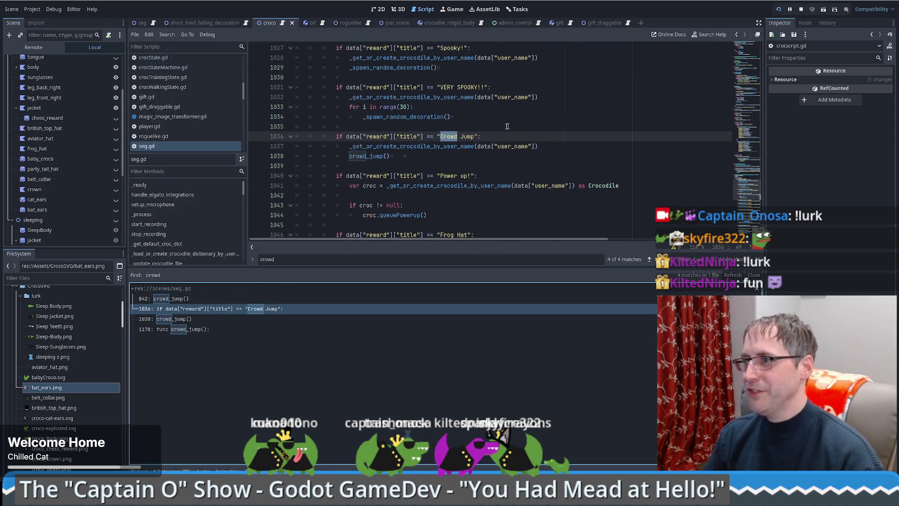
{"action": "left_click", "coordinate": [430, 156]}
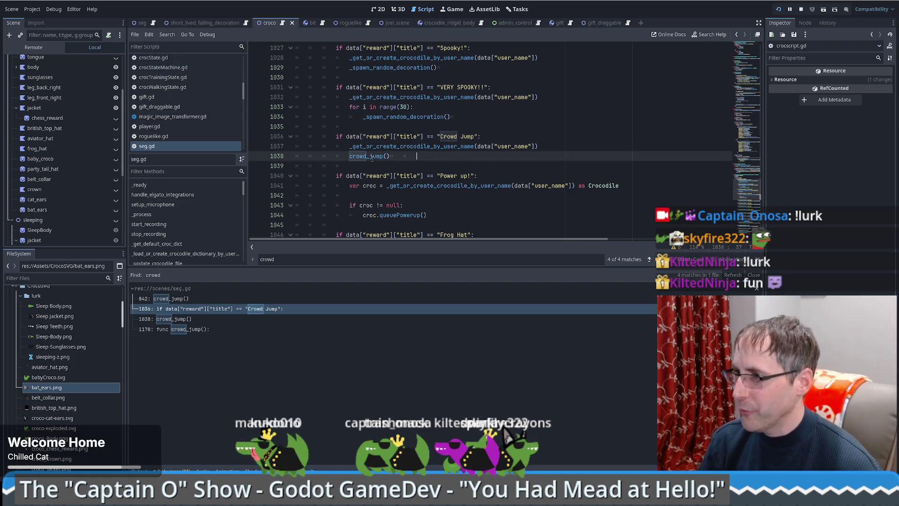
{"action": "left_click", "coordinate": [369, 156], "text": "ctrl"}
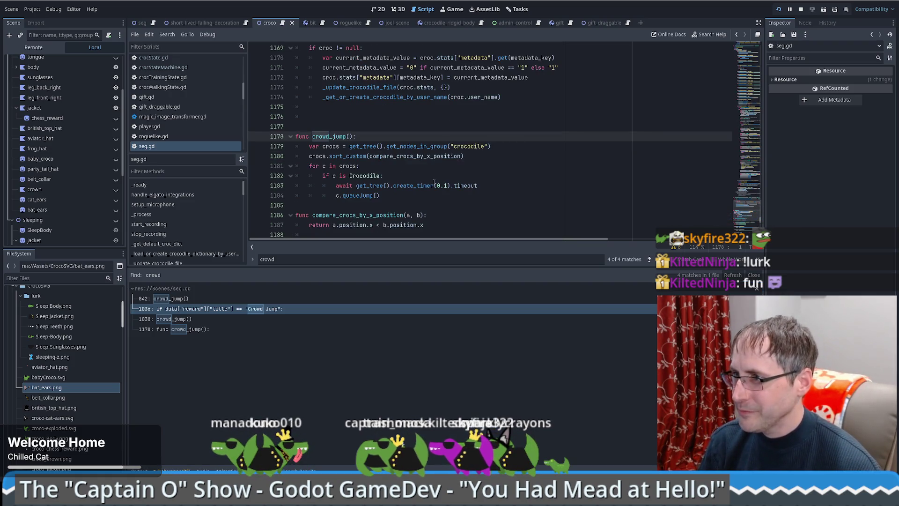
Step: Add a var x = 1 line under 'if c is Crocodile:' and set a breakpoint on the await at line 1184
{"action": "scroll", "coordinate": [515, 173], "scroll_direction": "down", "scroll_amount": 2}
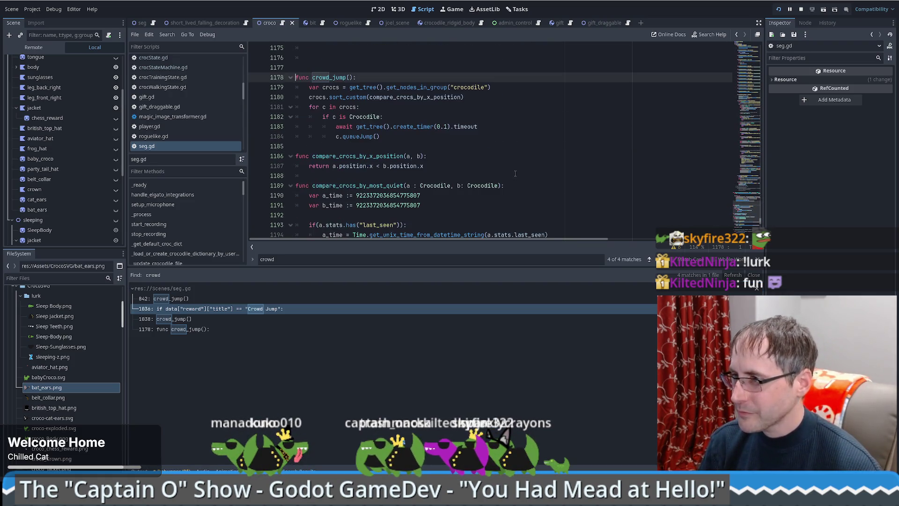
{"action": "left_click", "coordinate": [401, 118]}
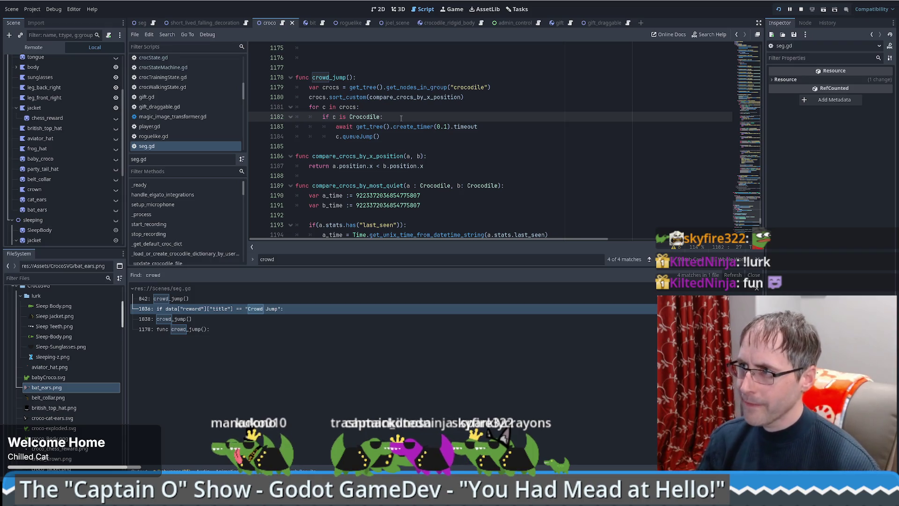
{"action": "key", "text": "Return"}
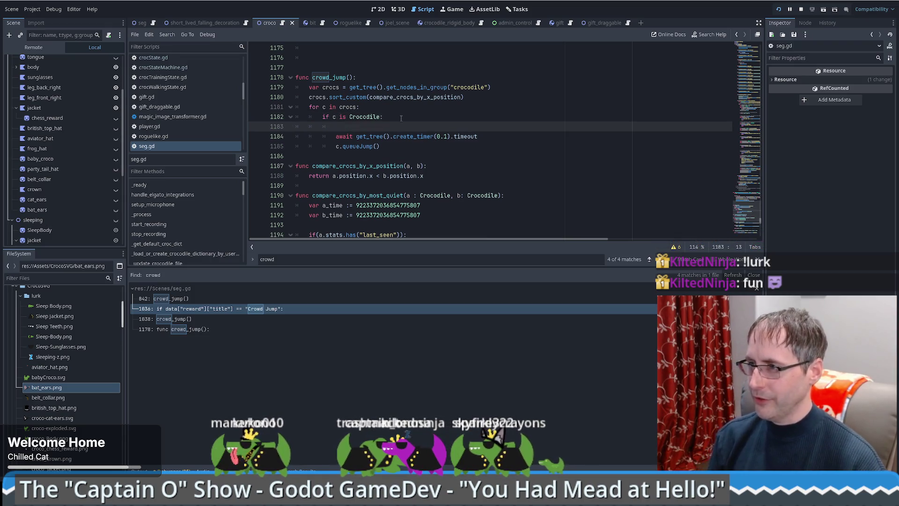
{"action": "type", "text": "if c.st"}
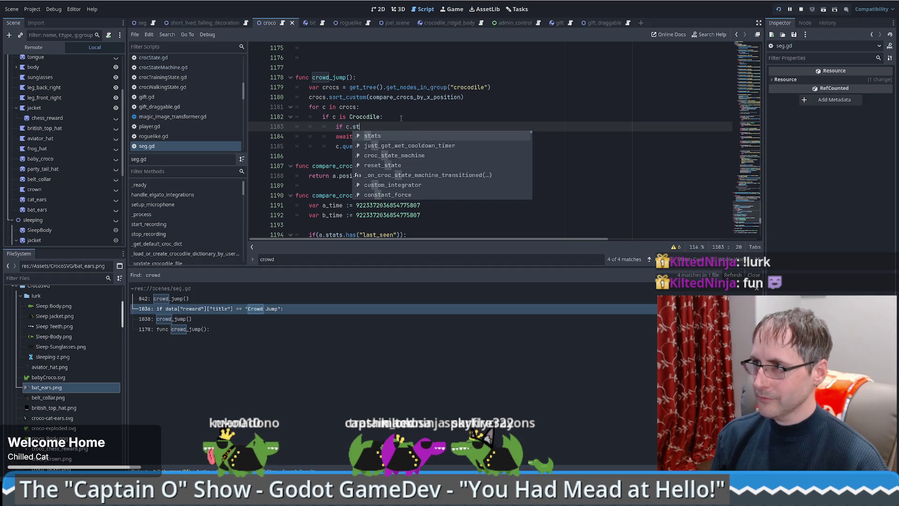
{"action": "type", "text": "a"}
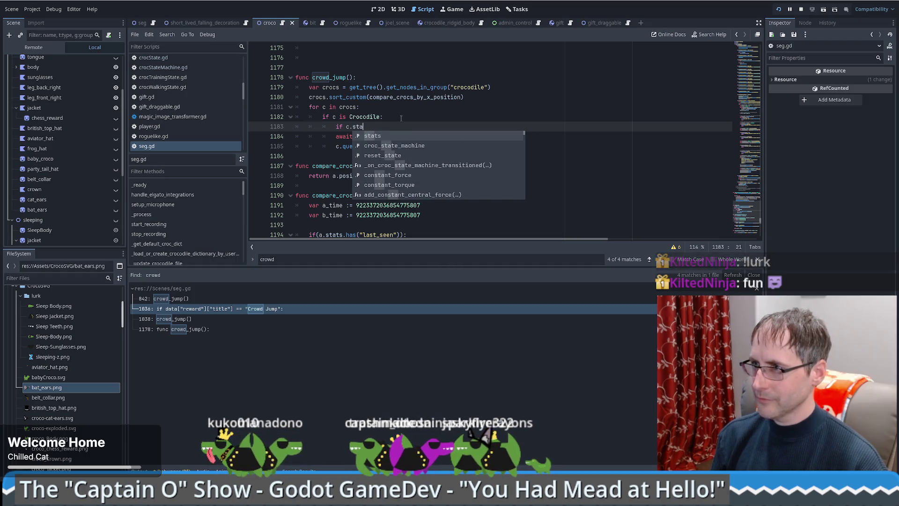
{"action": "key", "text": "Down"}
{"action": "key", "text": "Return"}
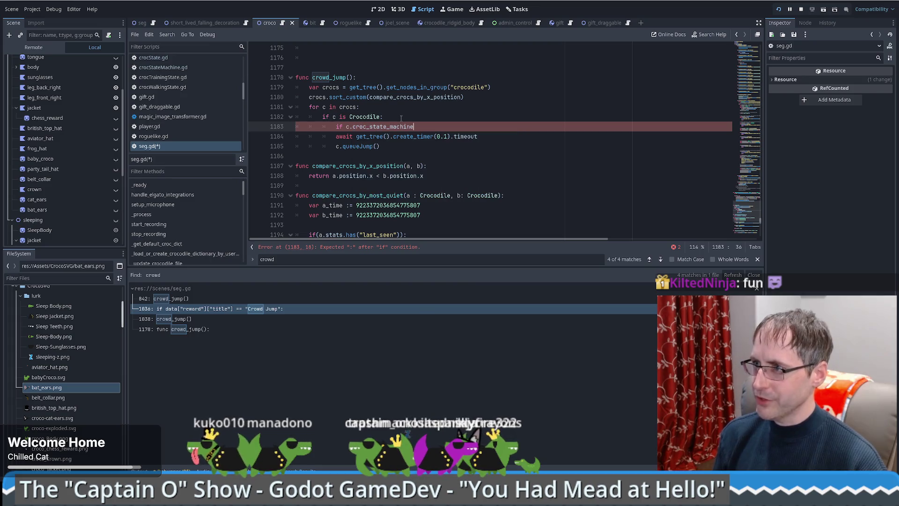
{"action": "key", "text": "shift+Home"}
{"action": "key", "text": "BackSpace"}
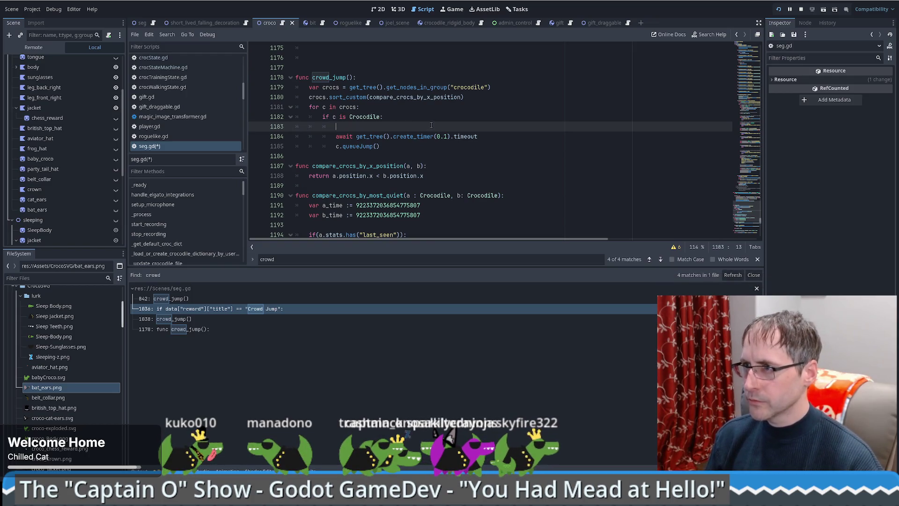
{"action": "key", "text": "BackSpace"}
{"action": "key", "text": "BackSpace"}
{"action": "key", "text": "BackSpace"}
{"action": "type", "text": "var x = y"}
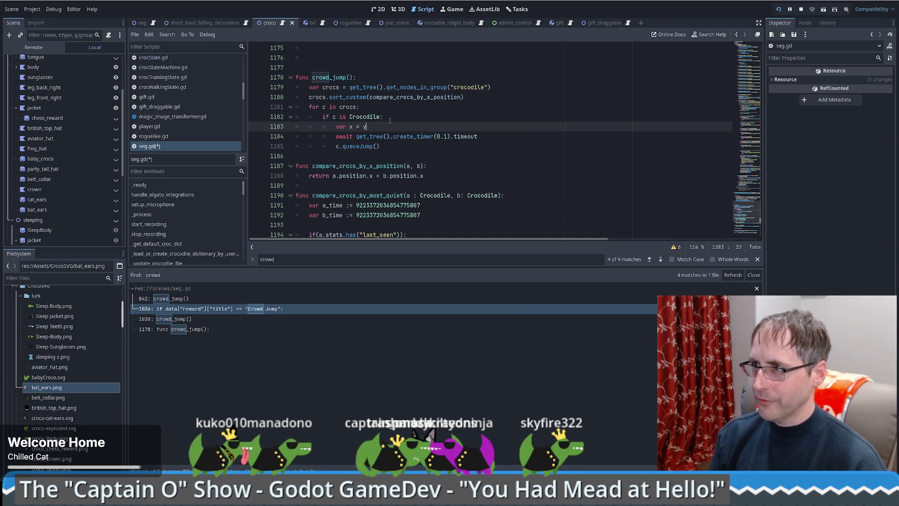
{"action": "key", "text": "BackSpace"}
{"action": "type", "text": "1"}
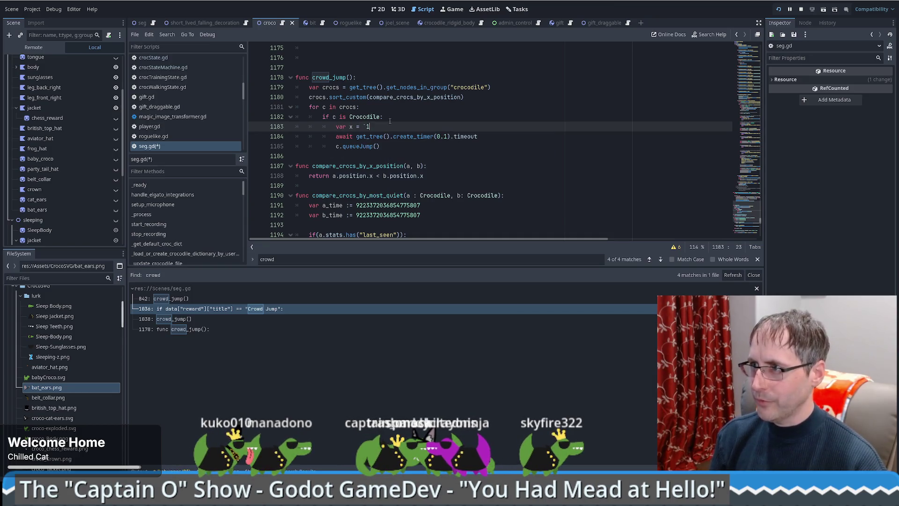
{"action": "left_click", "coordinate": [255, 137]}
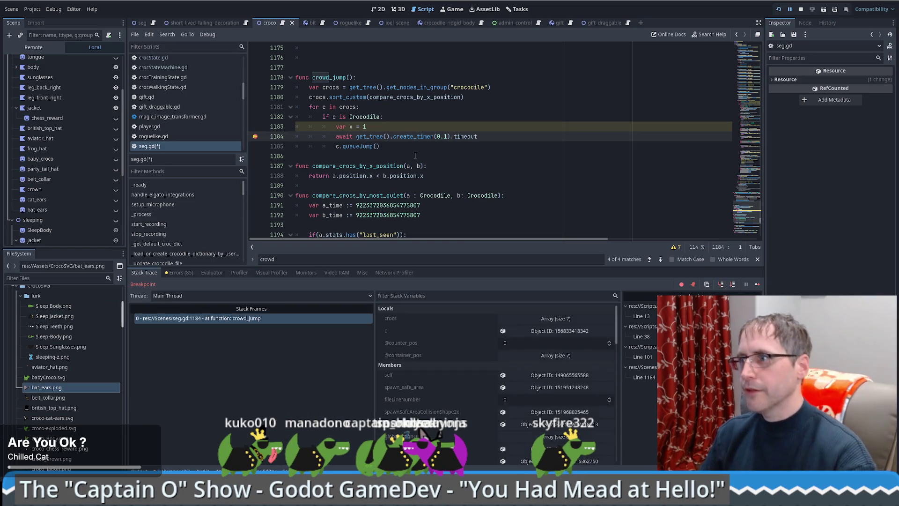
Step: Inspect crocodile c's state machine and its state, finding the current state CrocIdlingState
{"action": "left_click", "coordinate": [504, 331]}
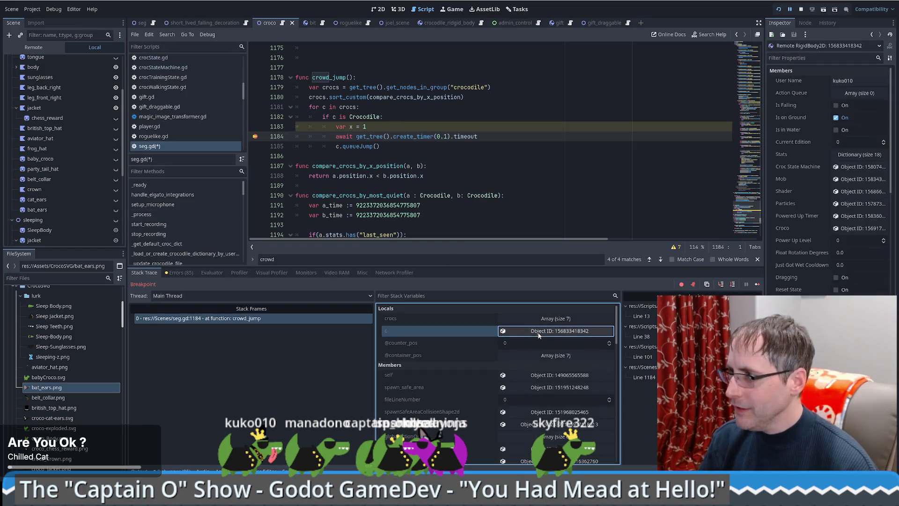
{"action": "left_click", "coordinate": [850, 166]}
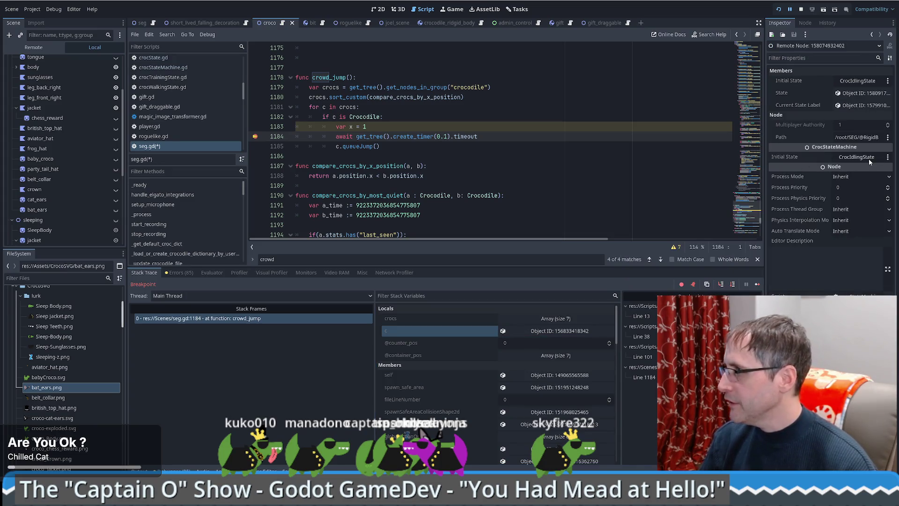
{"action": "left_click", "coordinate": [860, 92]}
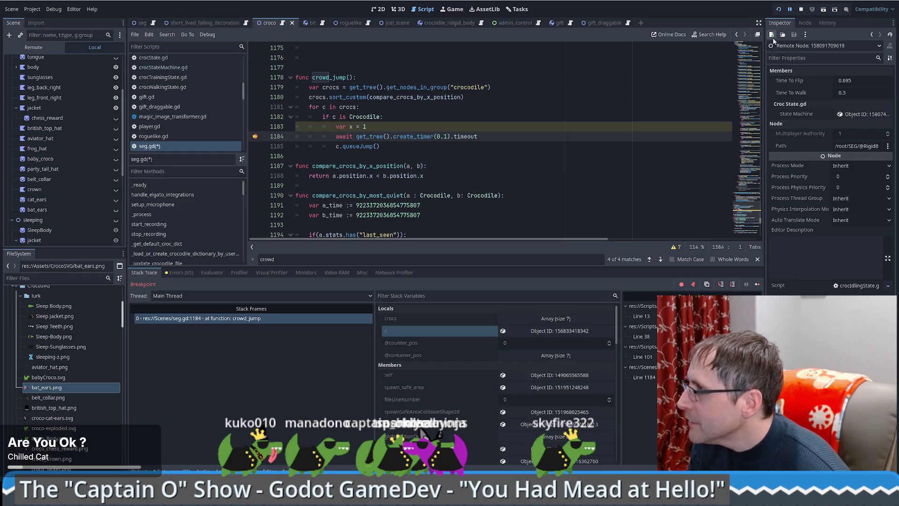
{"action": "left_click", "coordinate": [860, 115]}
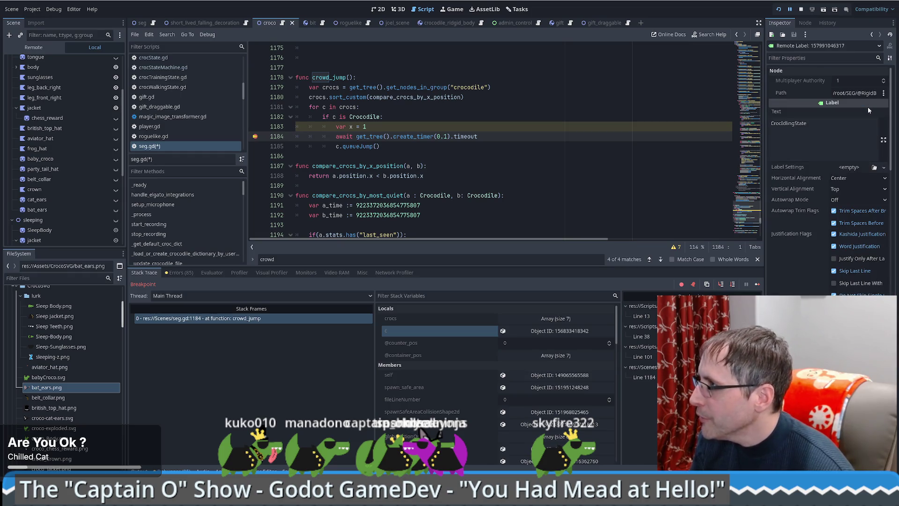
{"action": "left_click", "coordinate": [801, 123]}
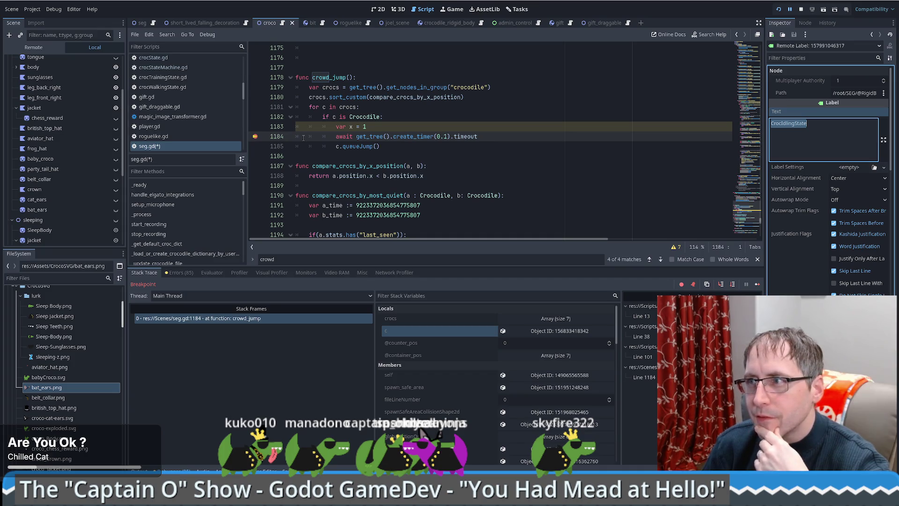
Step: Reopen crocodile c's properties in the remote Inspector and look through them
{"action": "left_click", "coordinate": [547, 140]}
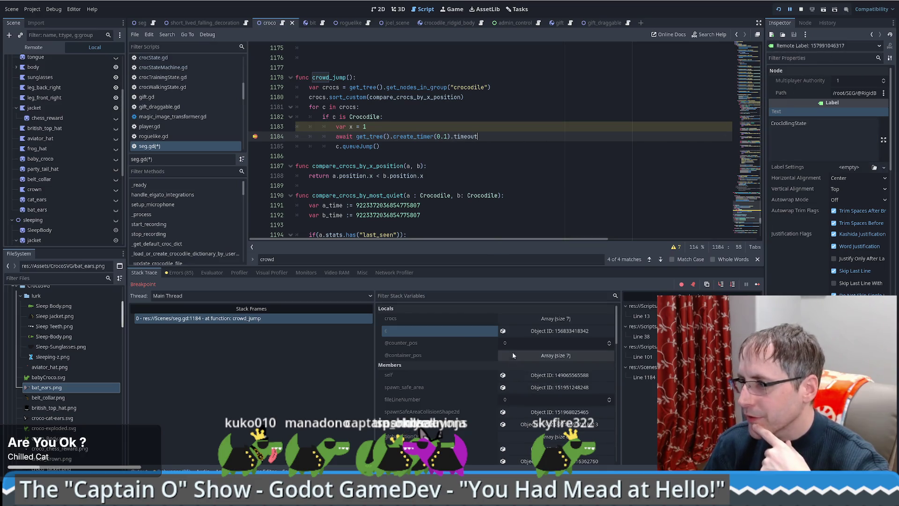
{"action": "left_click", "coordinate": [553, 331]}
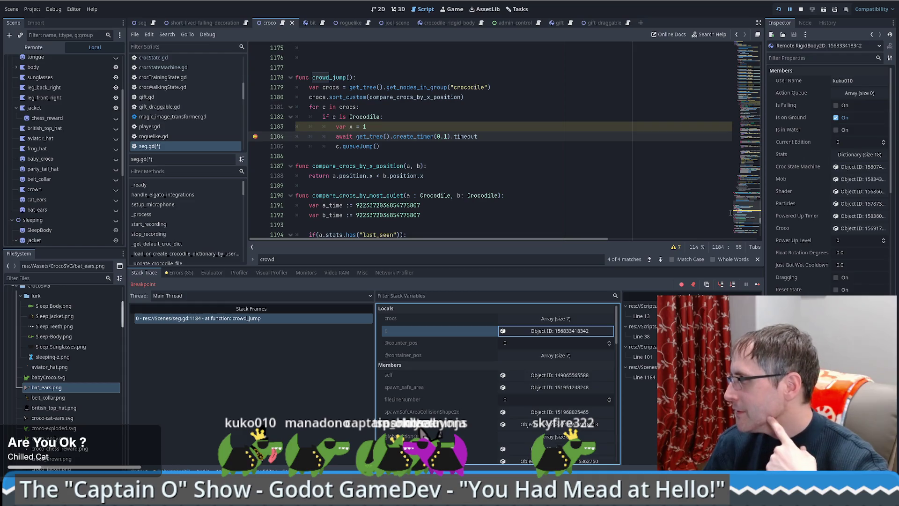
{"action": "scroll", "coordinate": [849, 172], "scroll_direction": "down", "scroll_amount": 3}
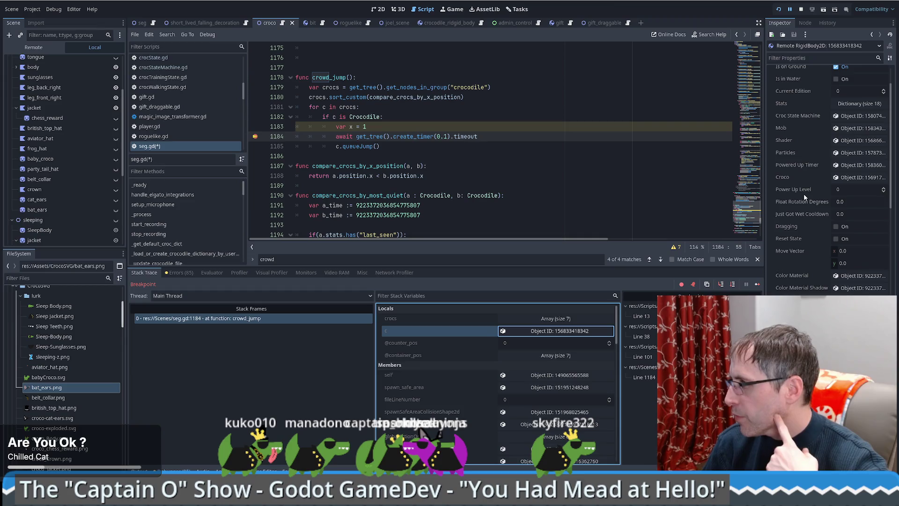
{"action": "scroll", "coordinate": [804, 193], "scroll_direction": "down", "scroll_amount": 5}
{"action": "scroll", "coordinate": [803, 196], "scroll_direction": "down", "scroll_amount": 3}
{"action": "scroll", "coordinate": [804, 195], "scroll_direction": "down", "scroll_amount": 2}
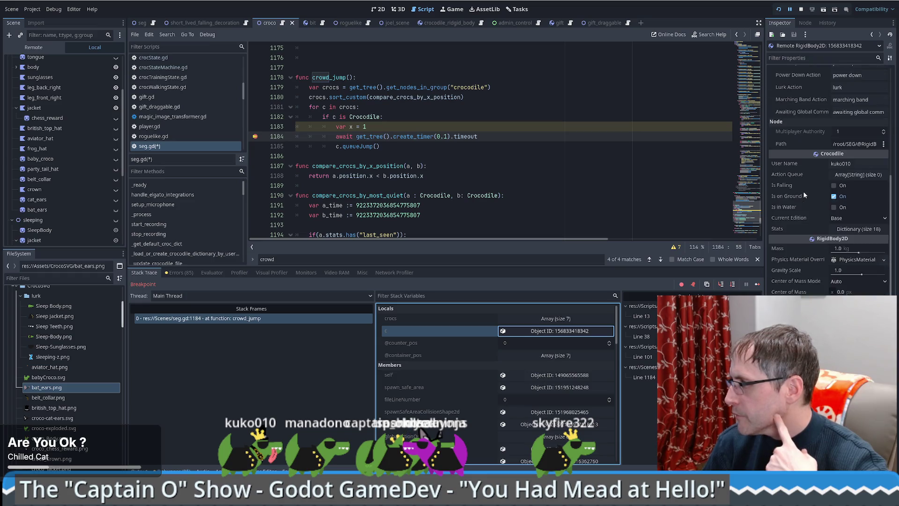
{"action": "scroll", "coordinate": [805, 194], "scroll_direction": "up", "scroll_amount": 3}
{"action": "scroll", "coordinate": [811, 202], "scroll_direction": "up", "scroll_amount": 10}
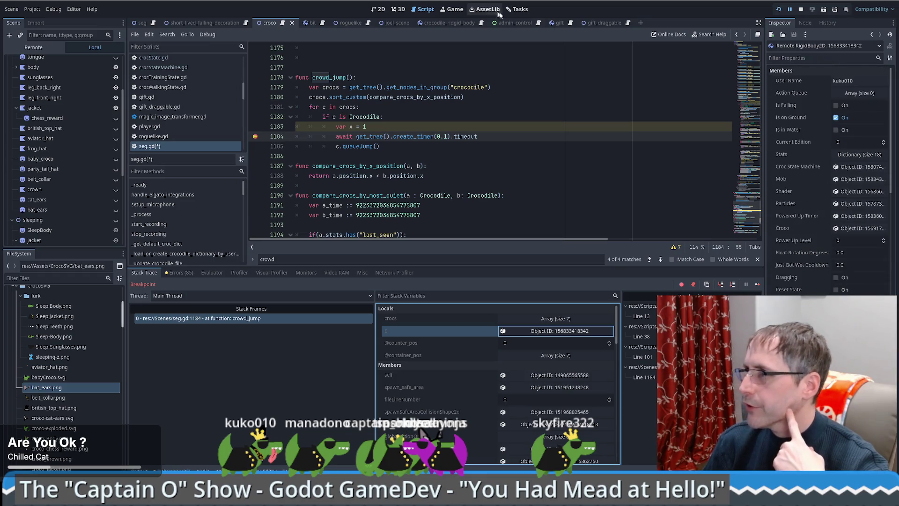
Step: Remove the breakpoint on seg.gd line 1184 and resume the game with F12
{"action": "left_click", "coordinate": [601, 155]}
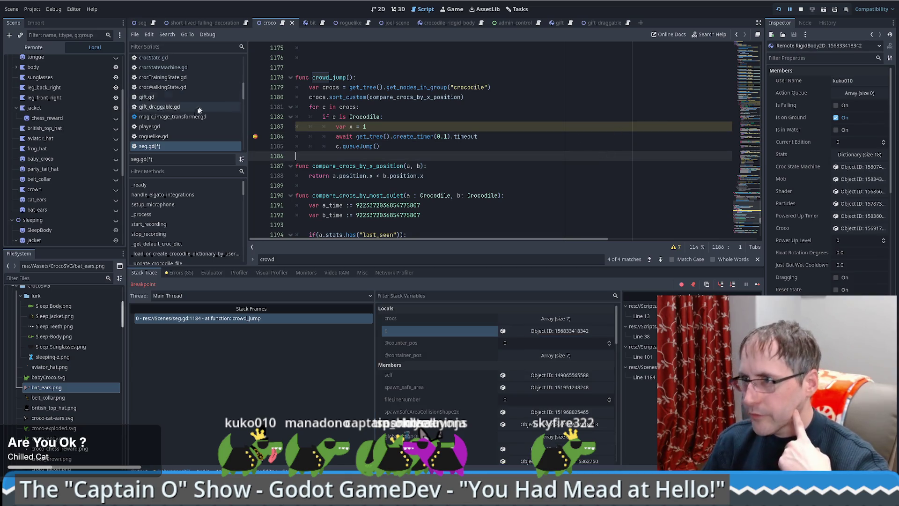
{"action": "left_click", "coordinate": [255, 136]}
{"action": "key", "text": "F12"}
{"action": "left_click", "coordinate": [412, 128]}
{"action": "scroll", "coordinate": [412, 133], "scroll_direction": "up", "scroll_amount": 1}
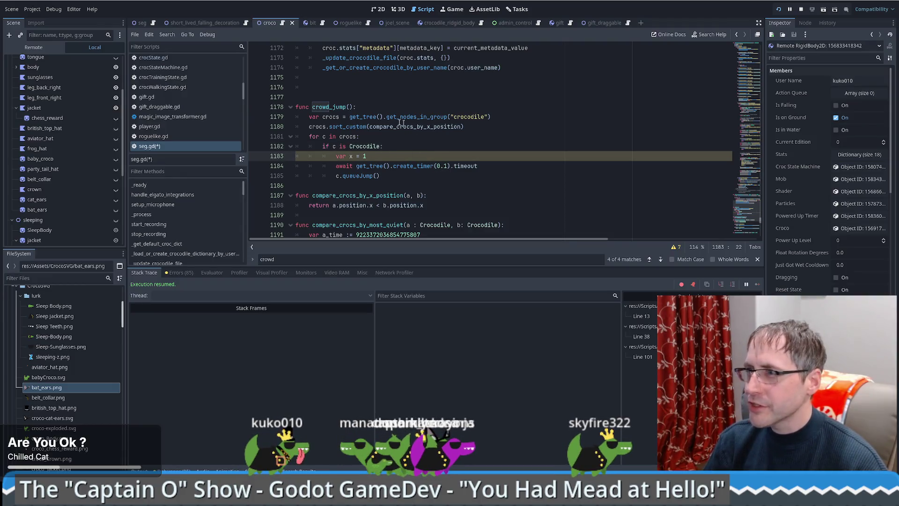
Step: Navigate back to the onready variable declarations in crocscript.gd
{"action": "left_click", "coordinate": [176, 147]}
{"action": "key", "text": "alt+Left"}
{"action": "key", "text": "alt+Left"}
{"action": "key", "text": "alt+Left"}
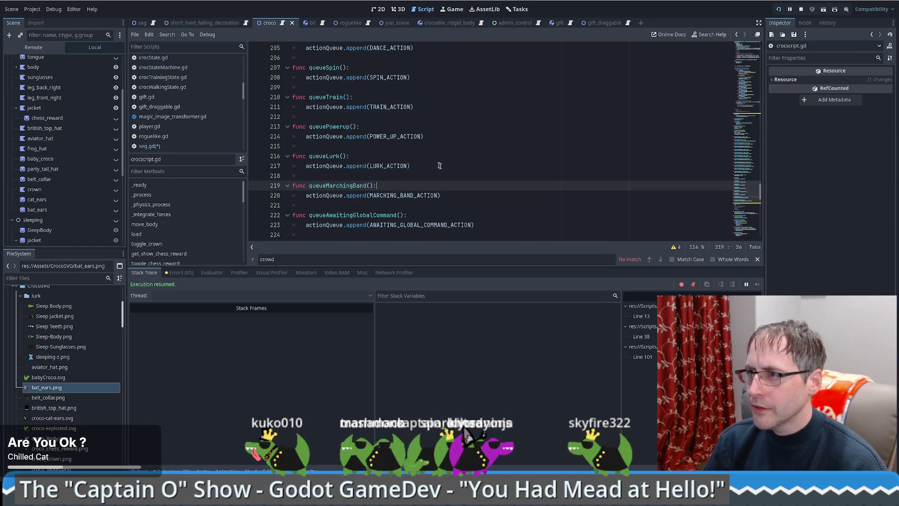
{"action": "scroll", "coordinate": [436, 164], "scroll_direction": "up", "scroll_amount": 7}
{"action": "scroll", "coordinate": [442, 165], "scroll_direction": "down", "scroll_amount": 6}
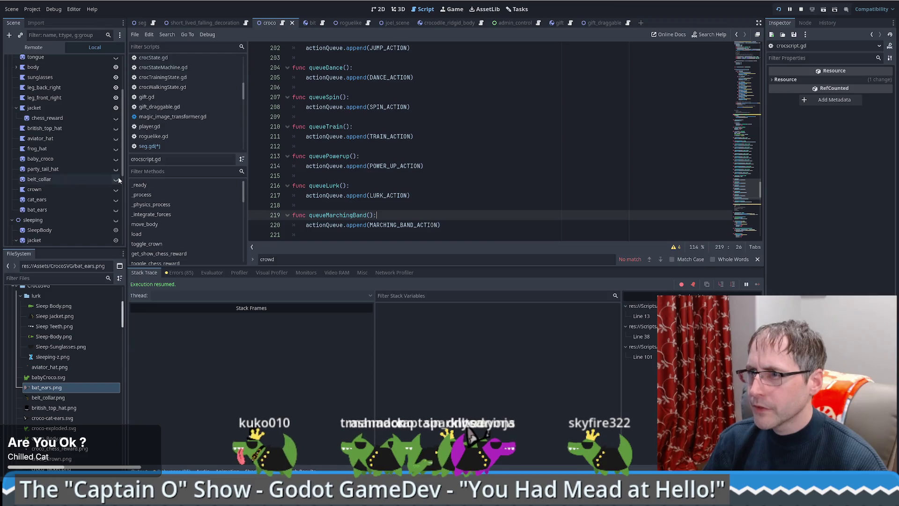
{"action": "left_click_drag", "start_coordinate": [745, 187], "coordinate": [741, 60]}
{"action": "left_click", "coordinate": [496, 135]}
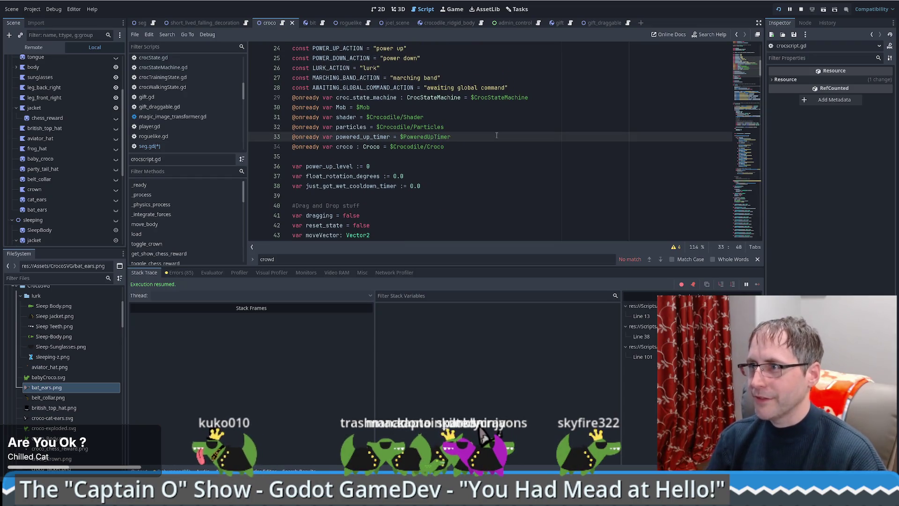
Step: Search crocscript.gd for 'stats' and jump to where stats is declared
{"action": "key", "text": "ctrl+f"}
{"action": "type", "text": "stats"}
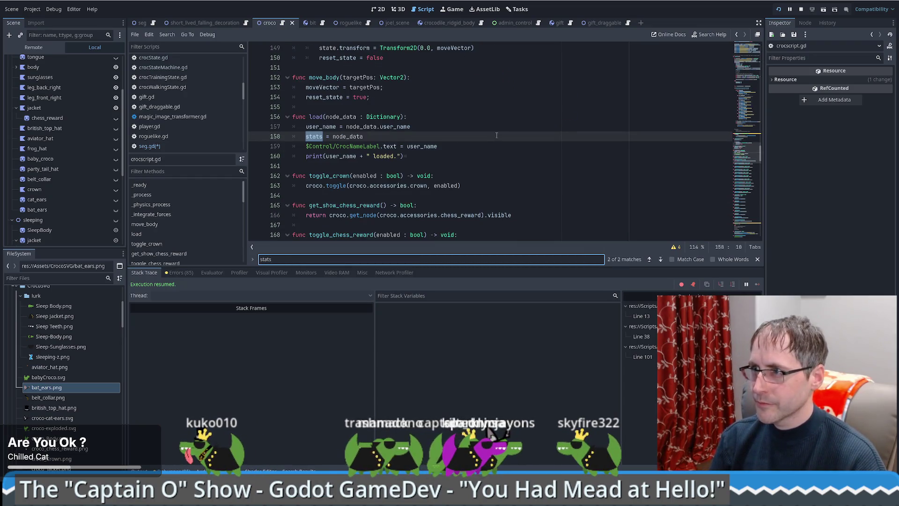
{"action": "left_click", "coordinate": [496, 136]}
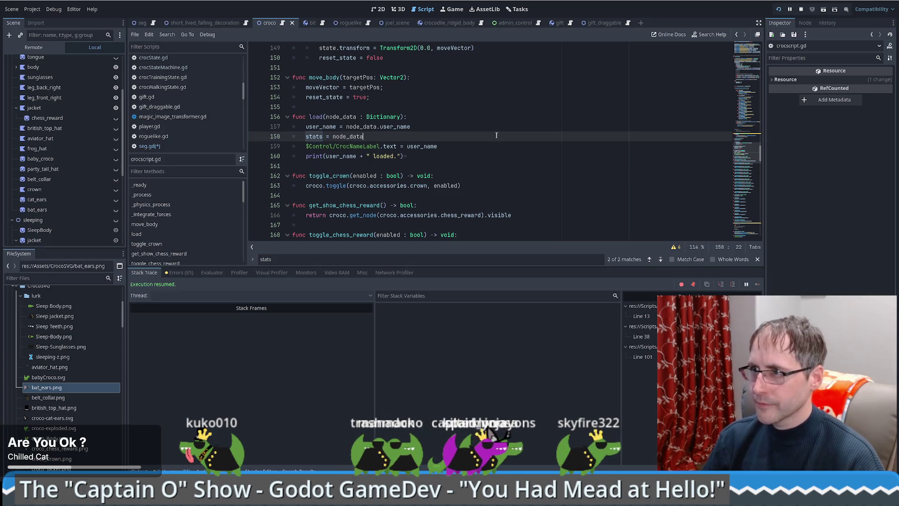
{"action": "left_click", "coordinate": [315, 136], "text": "ctrl"}
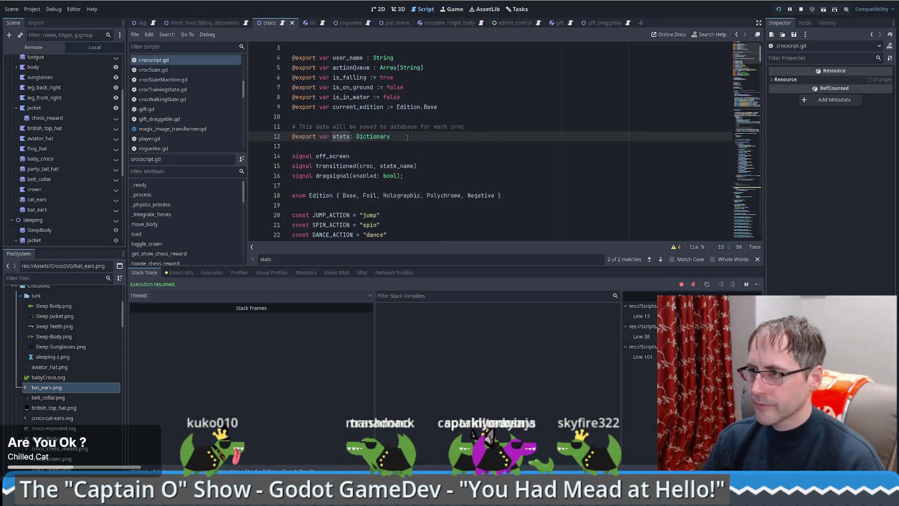
Step: Add 'var current_state : String' on line 13, below the exported stats Dictionary
{"action": "key", "text": "Return"}
{"action": "type", "text": "var current_"}
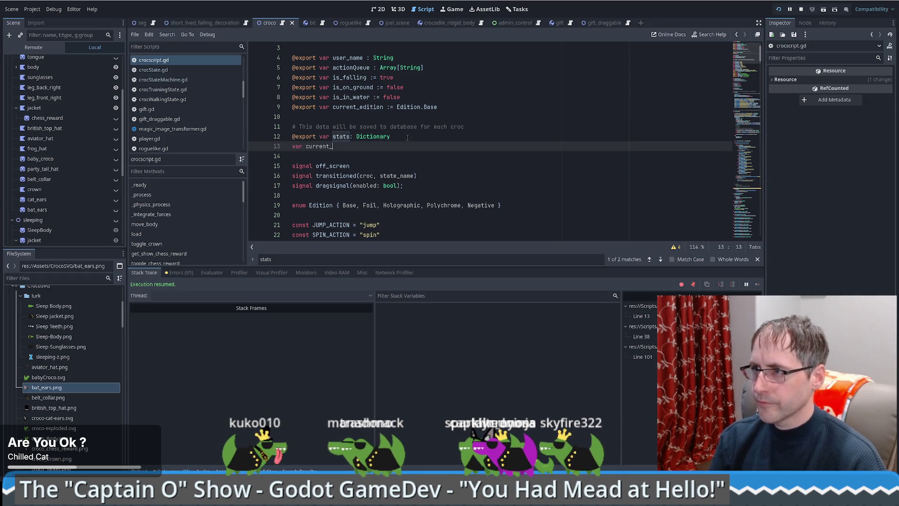
{"action": "type", "text": "state"}
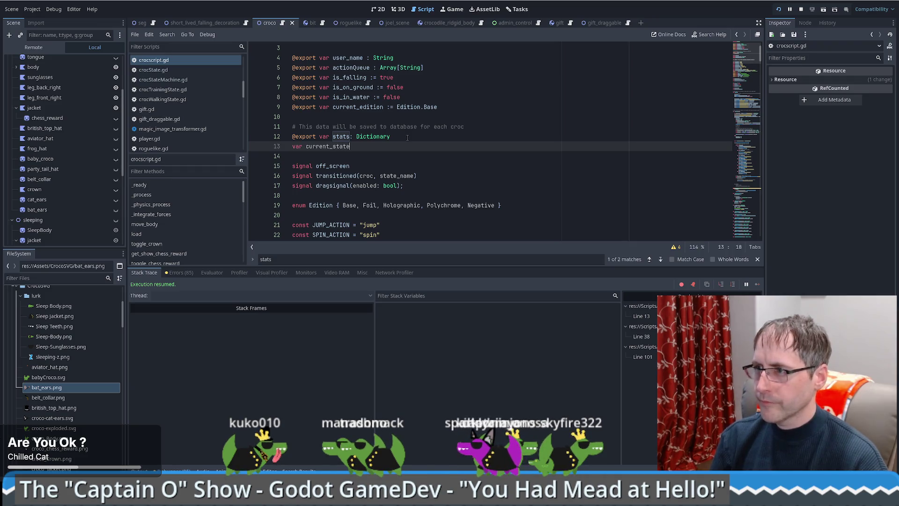
{"action": "type", "text": ": Sta"}
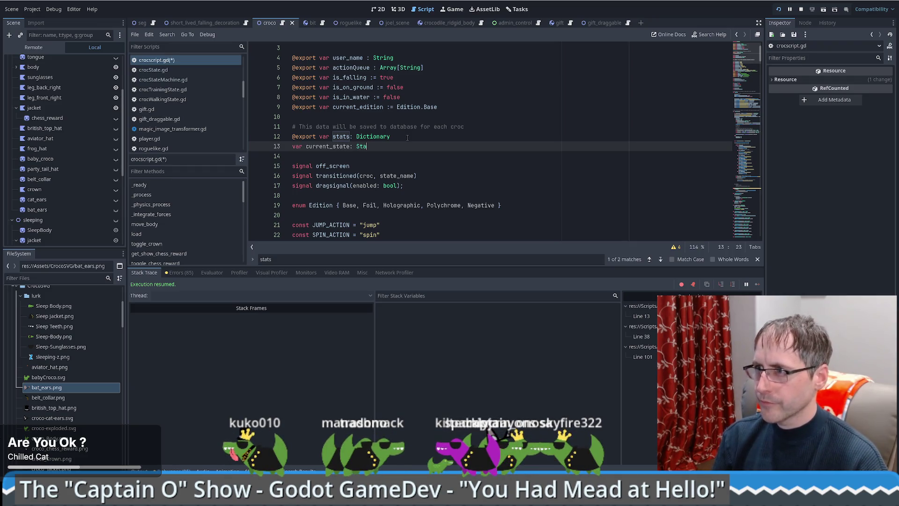
{"action": "type", "text": "te"}
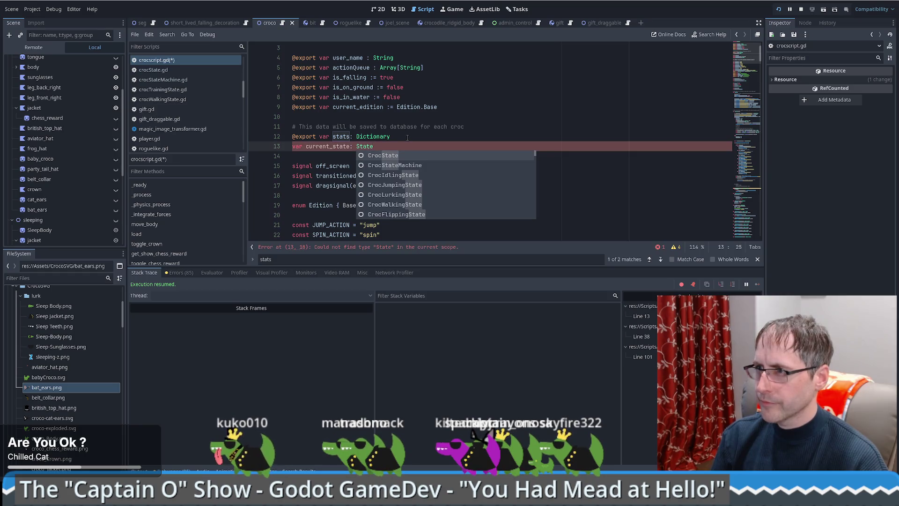
{"action": "key", "text": "BackSpace"}
{"action": "key", "text": "BackSpace"}
{"action": "key", "text": "BackSpace"}
{"action": "key", "text": "BackSpace"}
{"action": "key", "text": "BackSpace"}
{"action": "key", "text": "BackSpace"}
{"action": "key", "text": "BackSpace"}
{"action": "type", "text": " : string"}
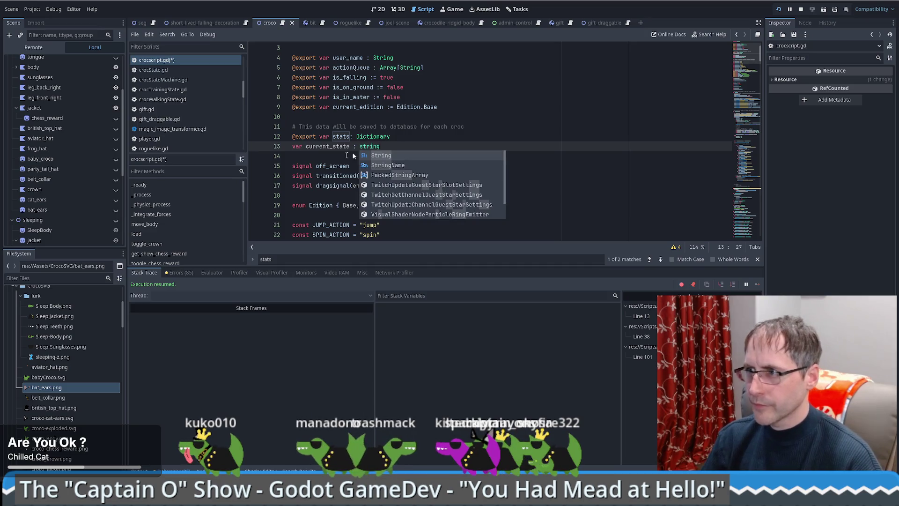
{"action": "left_click", "coordinate": [397, 139]}
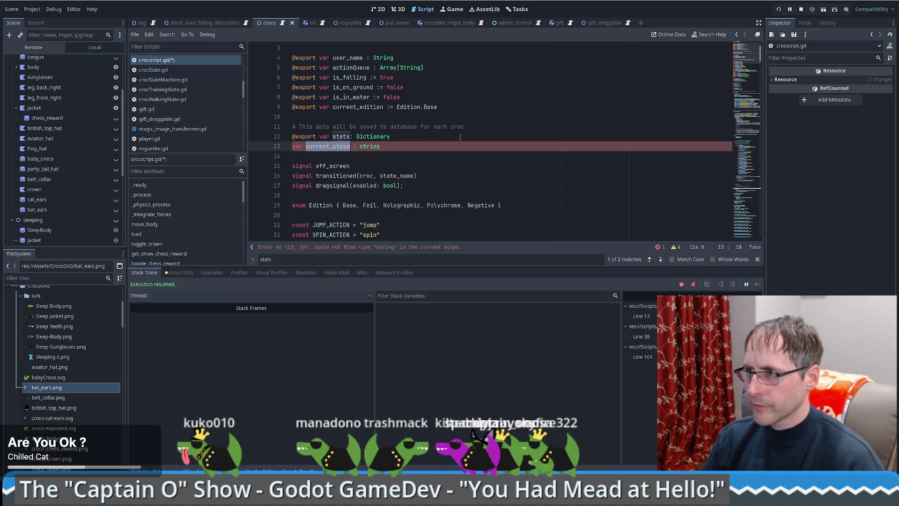
{"action": "left_click", "coordinate": [419, 149]}
{"action": "type", "text": "= \"\""}
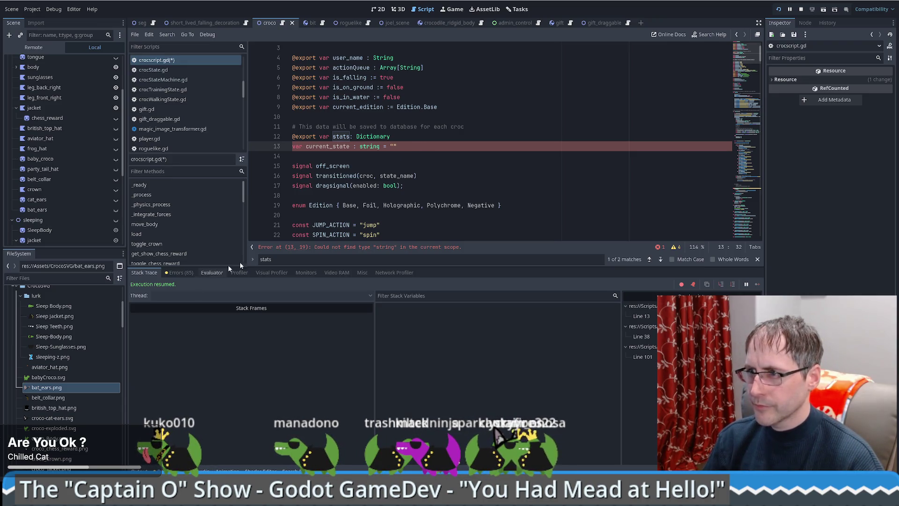
{"action": "left_click", "coordinate": [391, 248]}
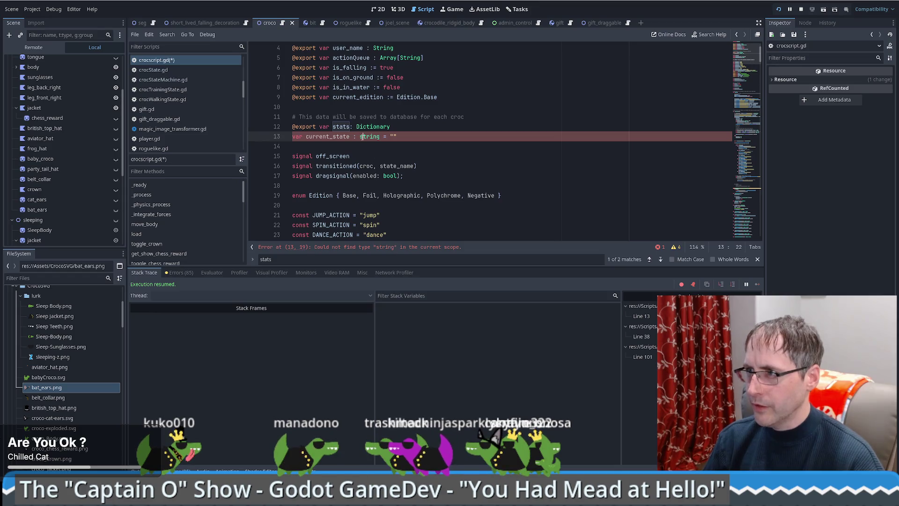
{"action": "key", "text": "Tab"}
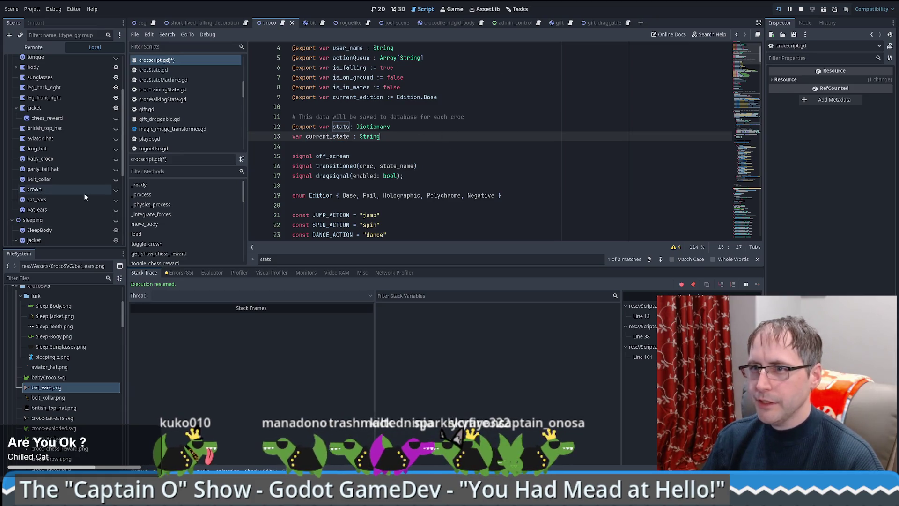
{"action": "left_click_drag", "start_coordinate": [122, 144], "coordinate": [122, 213]}
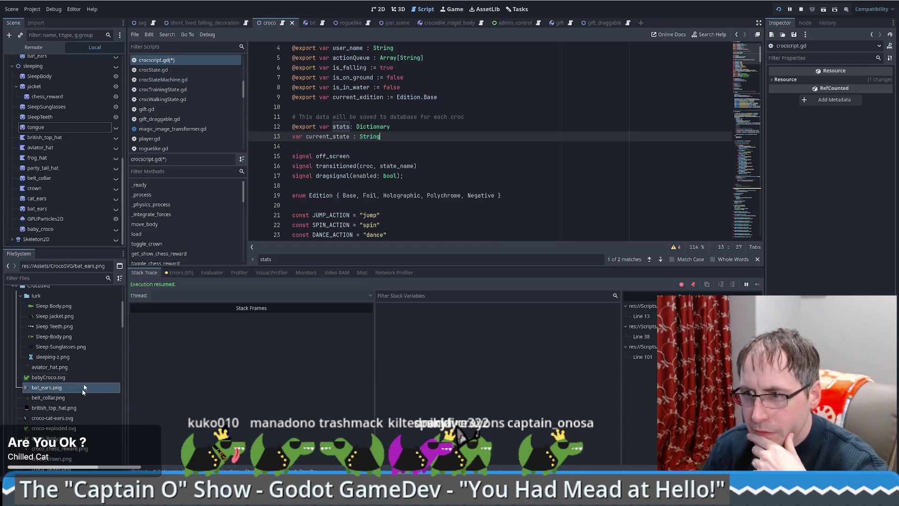
{"action": "left_click_drag", "start_coordinate": [122, 322], "coordinate": [125, 307]}
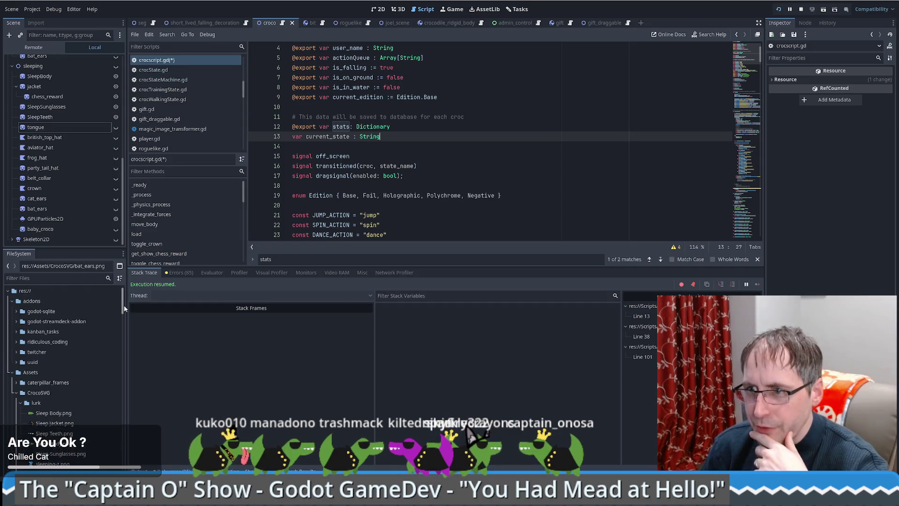
Step: Open crocStateMachine.gd and review the line that sets the state label text
{"action": "left_click", "coordinate": [163, 79]}
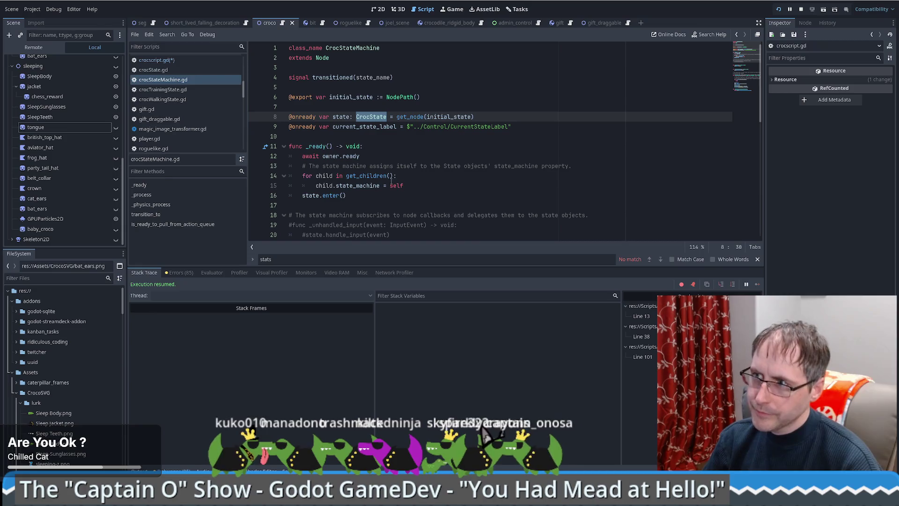
{"action": "left_click", "coordinate": [333, 194]}
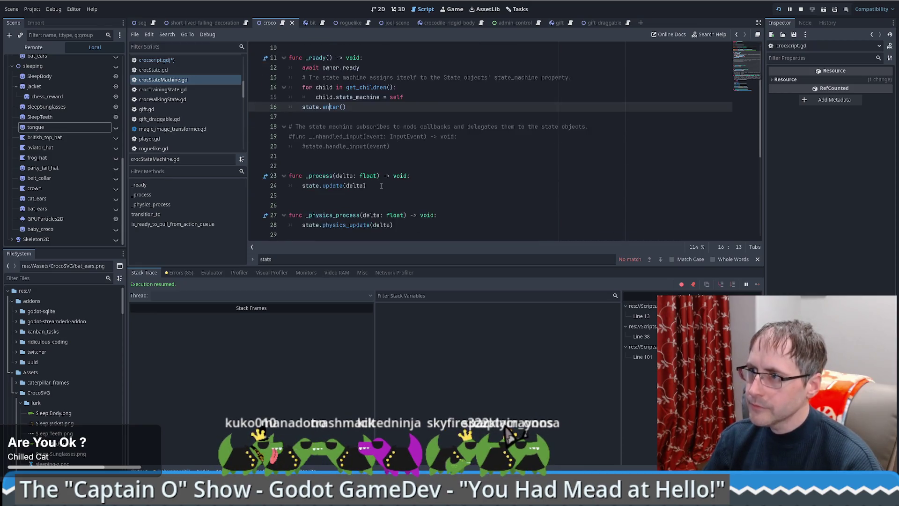
{"action": "scroll", "coordinate": [403, 146], "scroll_direction": "down", "scroll_amount": 4}
{"action": "scroll", "coordinate": [408, 147], "scroll_direction": "down", "scroll_amount": 6}
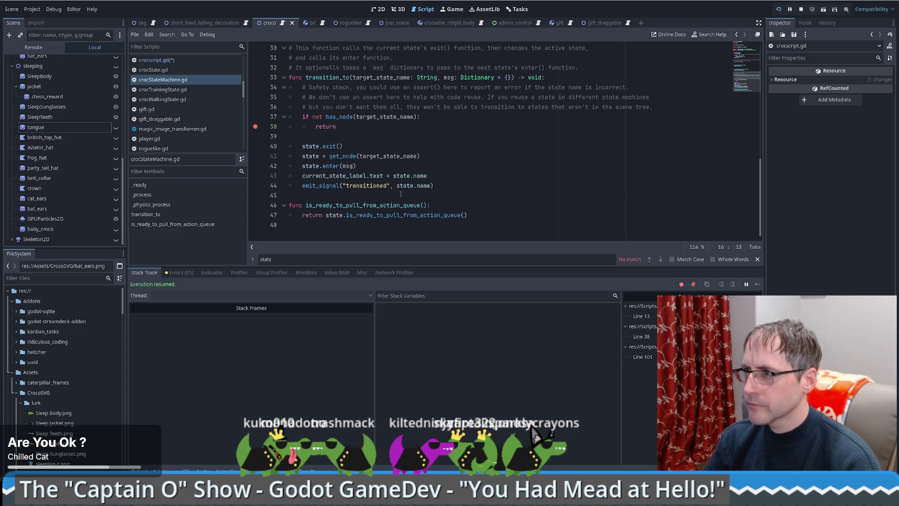
{"action": "left_click", "coordinate": [447, 176]}
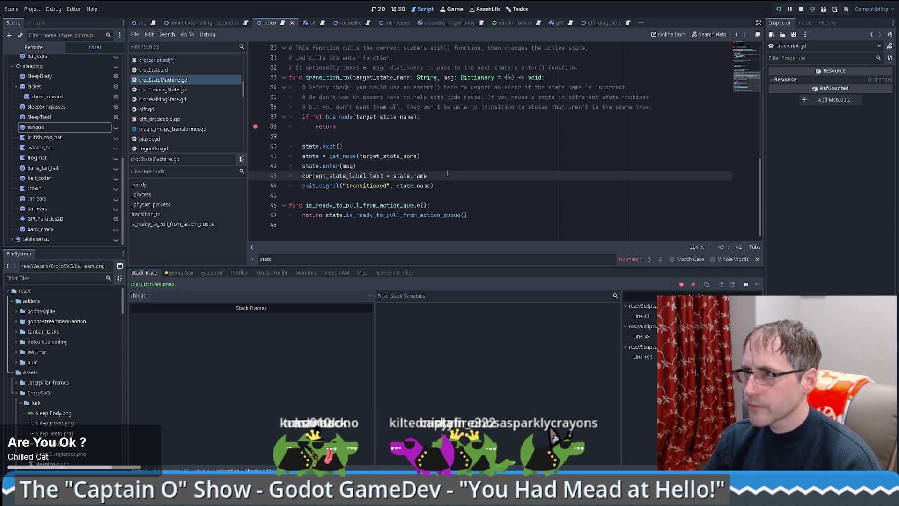
{"action": "scroll", "coordinate": [447, 173], "scroll_direction": "up", "scroll_amount": 2}
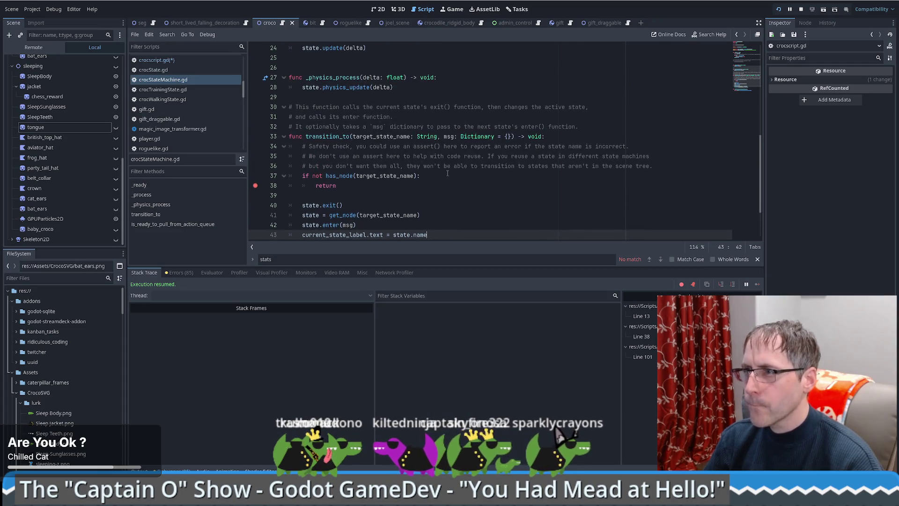
{"action": "scroll", "coordinate": [423, 165], "scroll_direction": "down", "scroll_amount": 1}
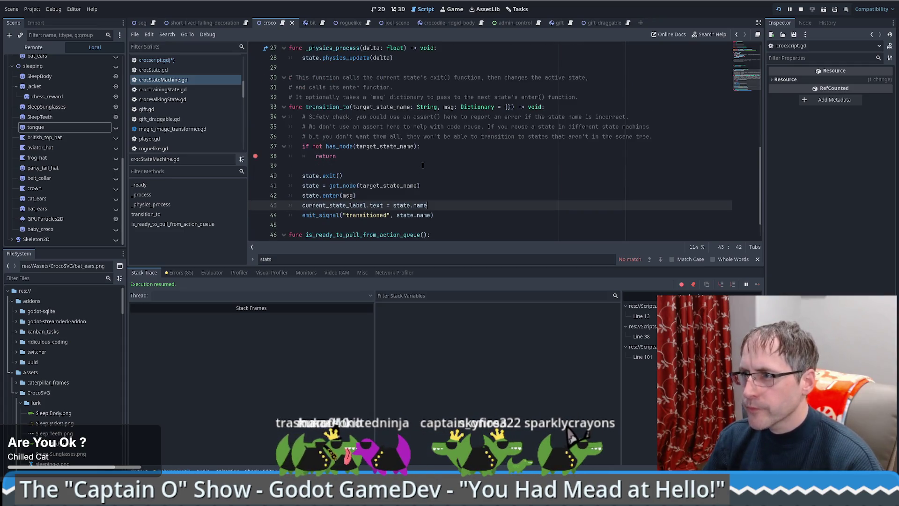
Step: Return to the declarations and start a new line below current_state_label
{"action": "left_click_drag", "start_coordinate": [760, 187], "coordinate": [769, 93]}
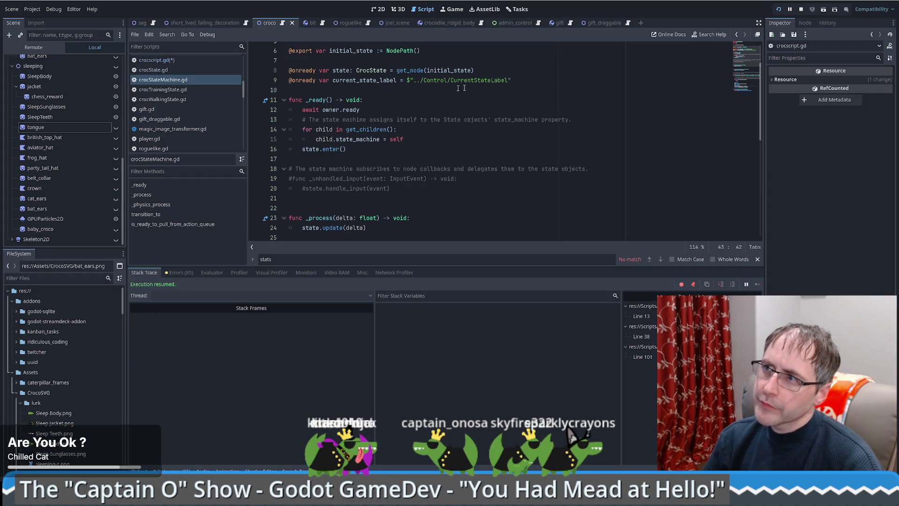
{"action": "left_click", "coordinate": [533, 83]}
{"action": "scroll", "coordinate": [541, 103], "scroll_direction": "up", "scroll_amount": 2}
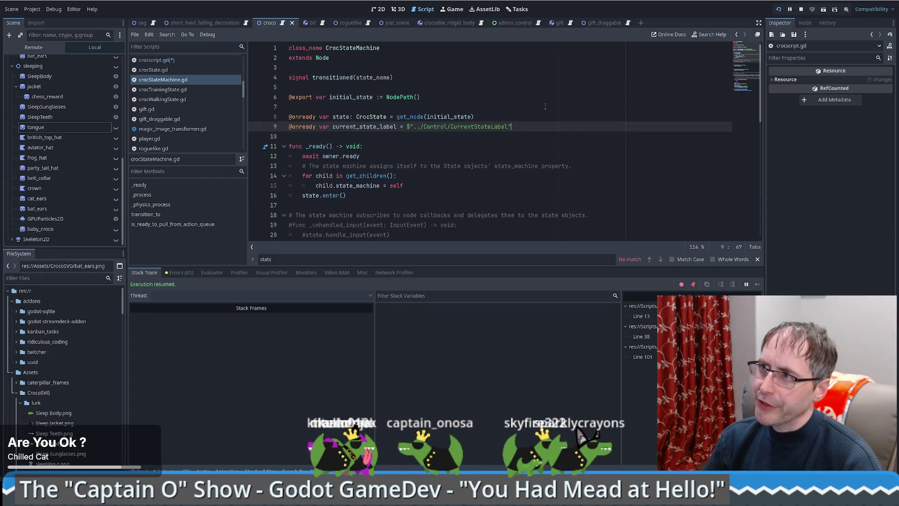
{"action": "scroll", "coordinate": [545, 105], "scroll_direction": "down", "scroll_amount": 1}
{"action": "key", "text": "Return"}
{"action": "type", "text": "var"}
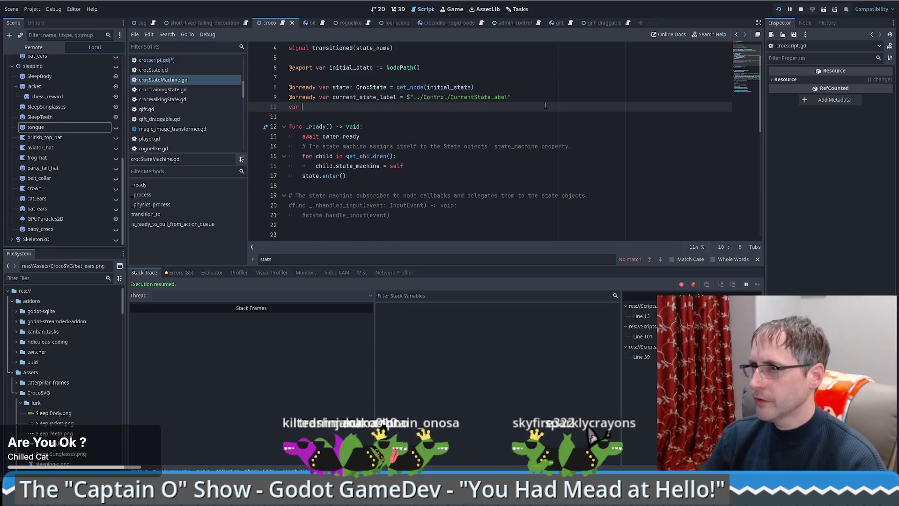
Step: Replace the unfinished line with a current_state string declaration below current_state_label
{"action": "scroll", "coordinate": [558, 119], "scroll_direction": "up", "scroll_amount": 1}
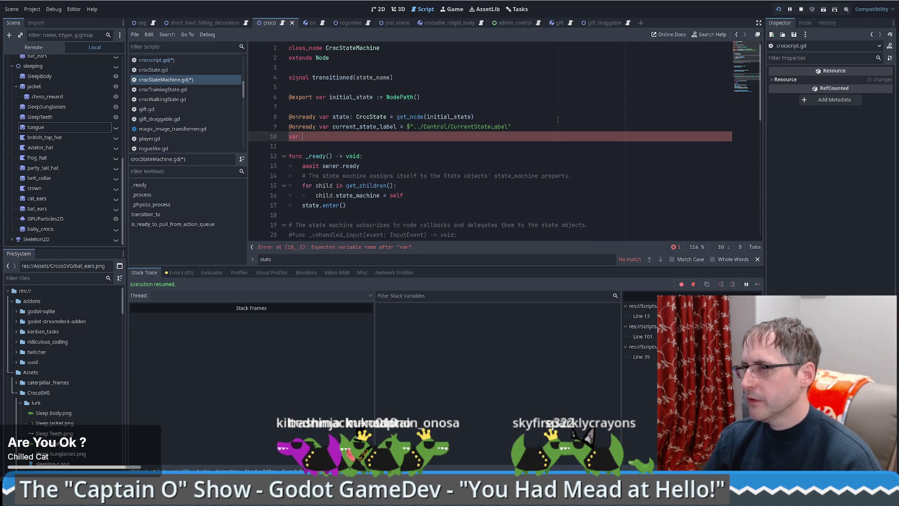
{"action": "key", "text": "ctrl+z"}
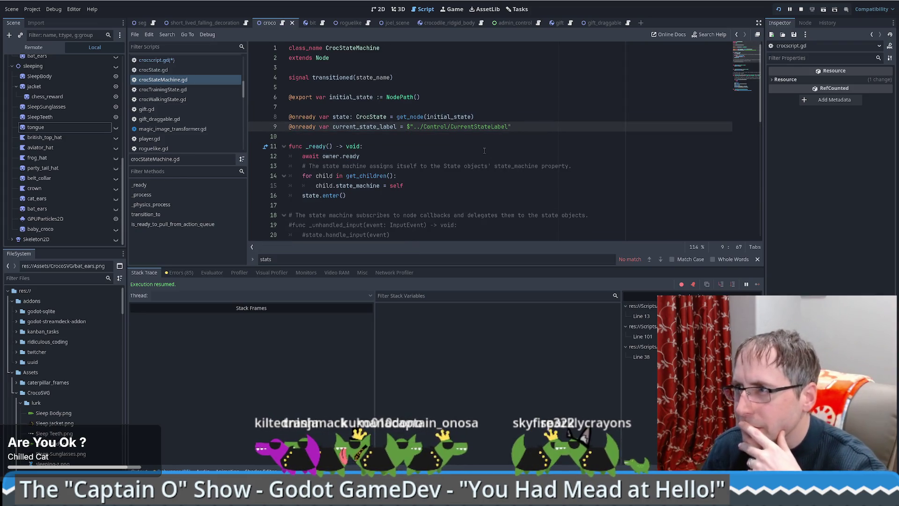
{"action": "key", "text": "Return"}
{"action": "type", "text": "var current_state"}
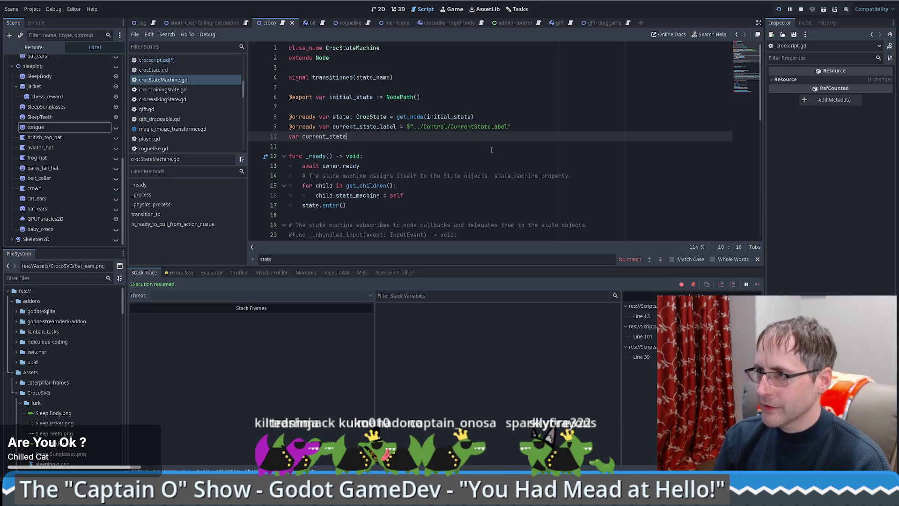
{"action": "type", "text": " : stri"}
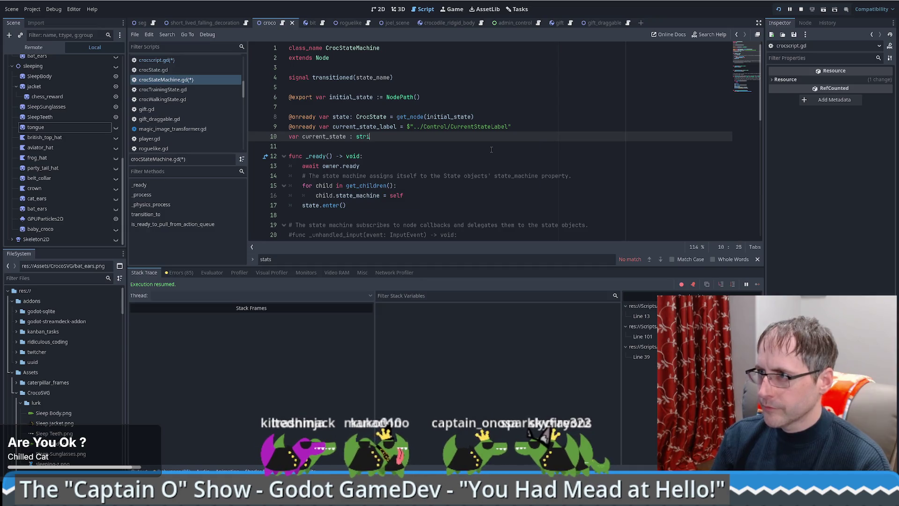
{"action": "type", "text": "ng"}
{"action": "double_click", "coordinate": [323, 136]}
Step: Try 'current_state = state.name' after the label assignment, check the name docs, then delete it
{"action": "scroll", "coordinate": [415, 172], "scroll_direction": "down", "scroll_amount": 10}
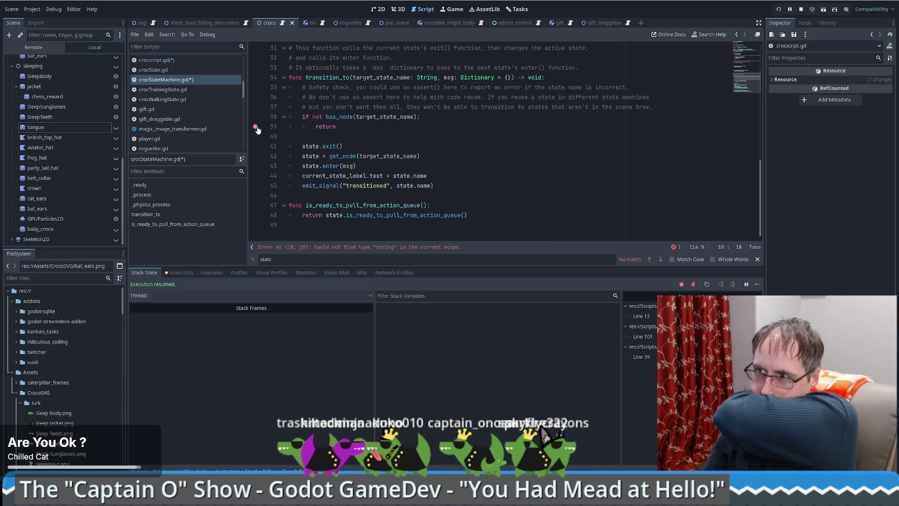
{"action": "left_click", "coordinate": [451, 175]}
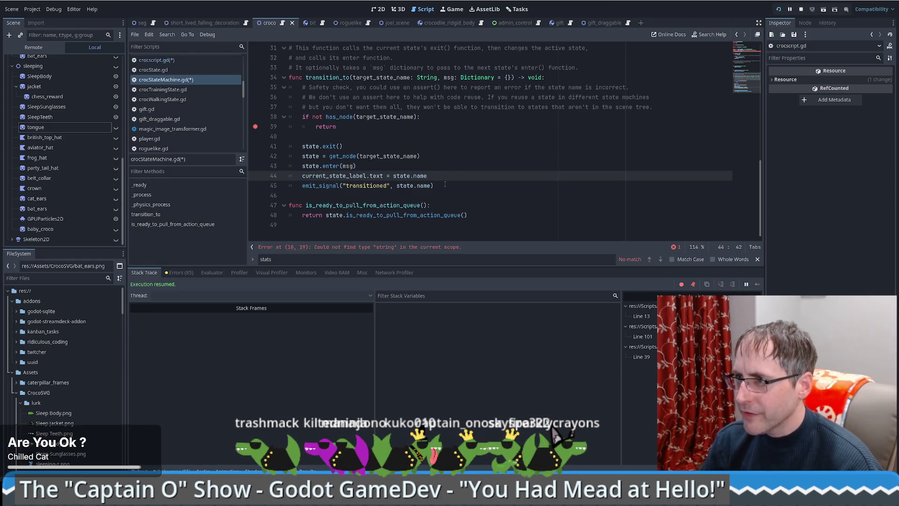
{"action": "key", "text": "Return"}
{"action": "type", "text": "current_state = state.name"}
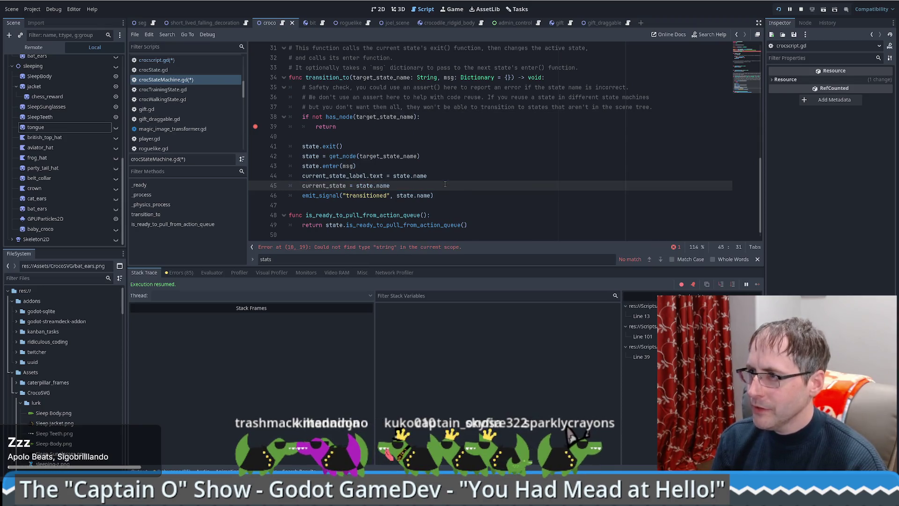
{"action": "left_click", "coordinate": [383, 186], "text": "ctrl"}
{"action": "key", "text": "alt+Left"}
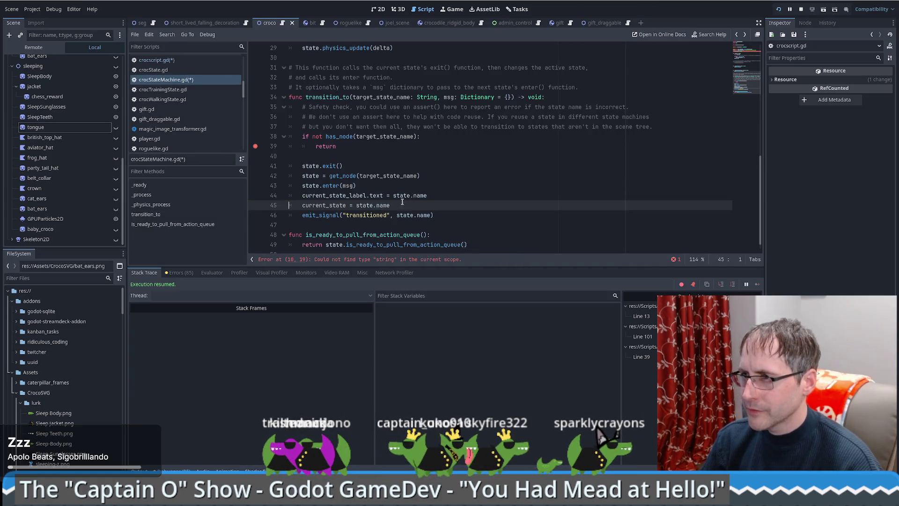
{"action": "key", "text": "Left"}
{"action": "key", "text": "shift+Down"}
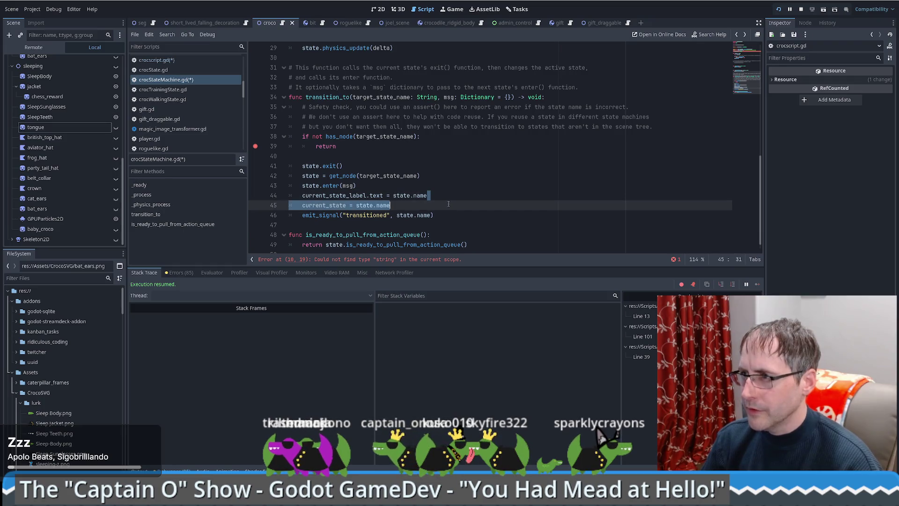
{"action": "key", "text": "BackSpace"}
Step: Delete the 'var current_state : string' declaration line at the top of the script
{"action": "left_click", "coordinate": [406, 187], "text": "ctrl"}
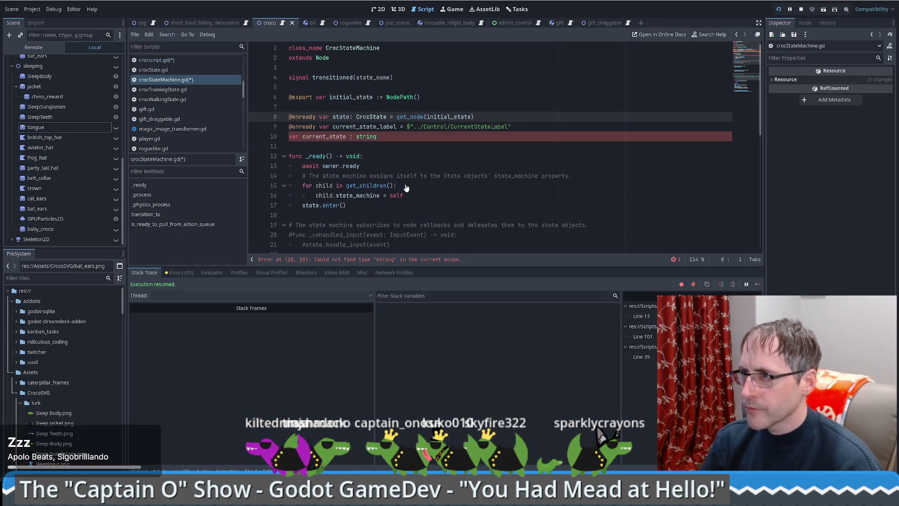
{"action": "left_click", "coordinate": [400, 136]}
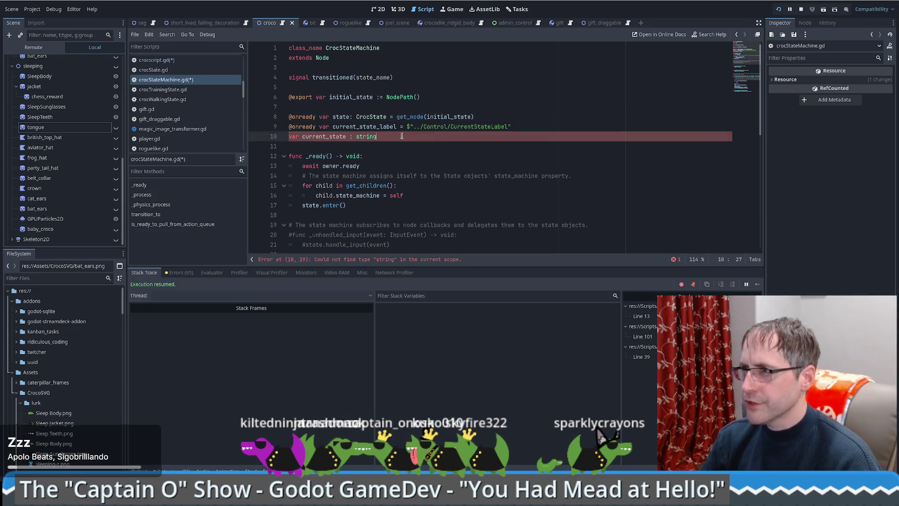
{"action": "left_click", "coordinate": [510, 125]}
{"action": "key", "text": "shift+Down"}
{"action": "key", "text": "BackSpace"}
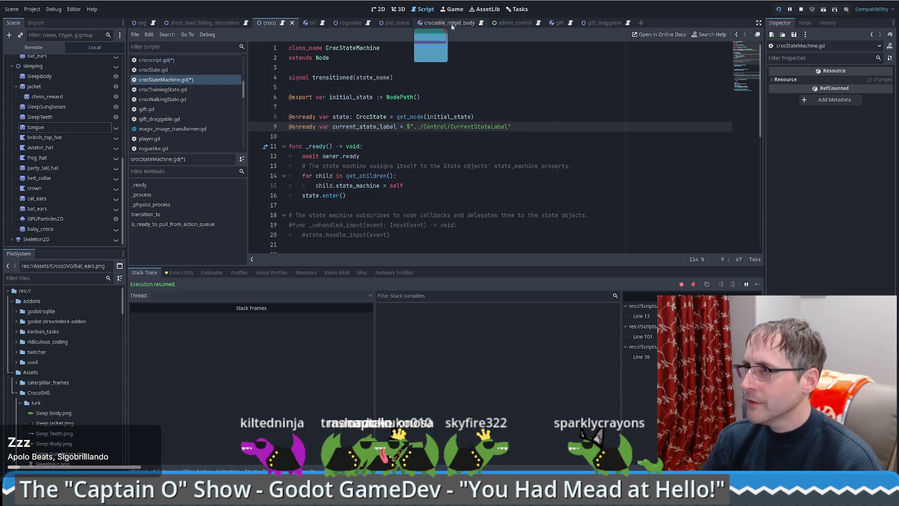
Step: Delete the 'var current_state : String' line from crocscript.gd, then switch to the seg scene tab
{"action": "key", "text": "alt+Left"}
{"action": "left_click_drag", "start_coordinate": [402, 137], "coordinate": [413, 130]}
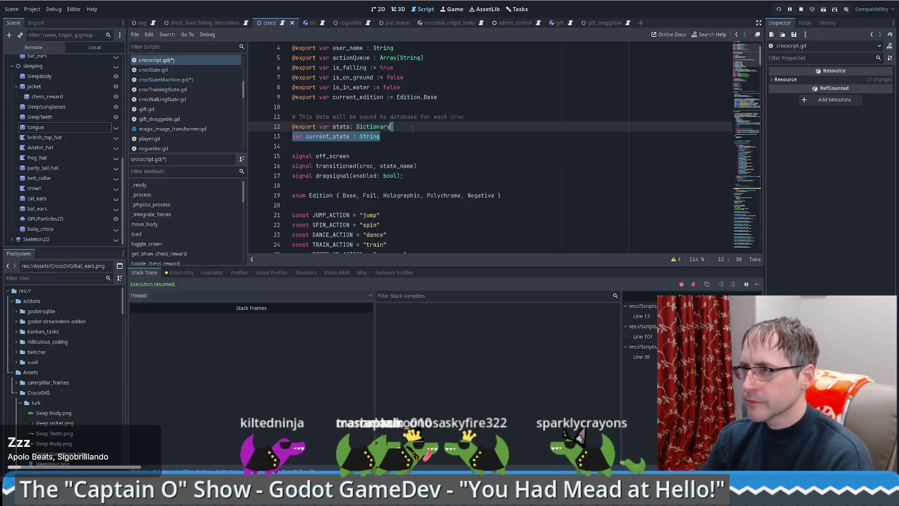
{"action": "key", "text": "BackSpace"}
{"action": "left_click", "coordinate": [142, 23]}
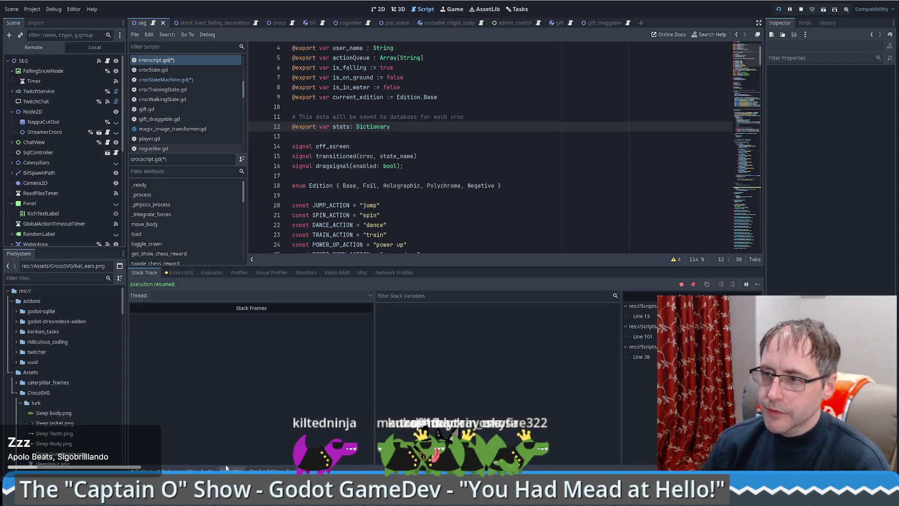
Step: Open crowd_jump in seg.gd, set a breakpoint at line 1184, and inspect crocodile c
{"action": "left_click", "coordinate": [304, 471]}
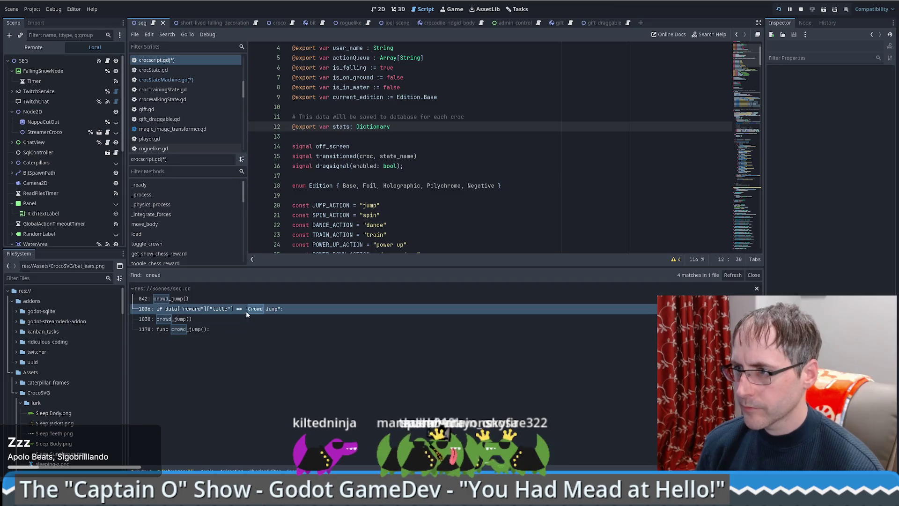
{"action": "left_click", "coordinate": [246, 311]}
{"action": "scroll", "coordinate": [363, 198], "scroll_direction": "up", "scroll_amount": 4}
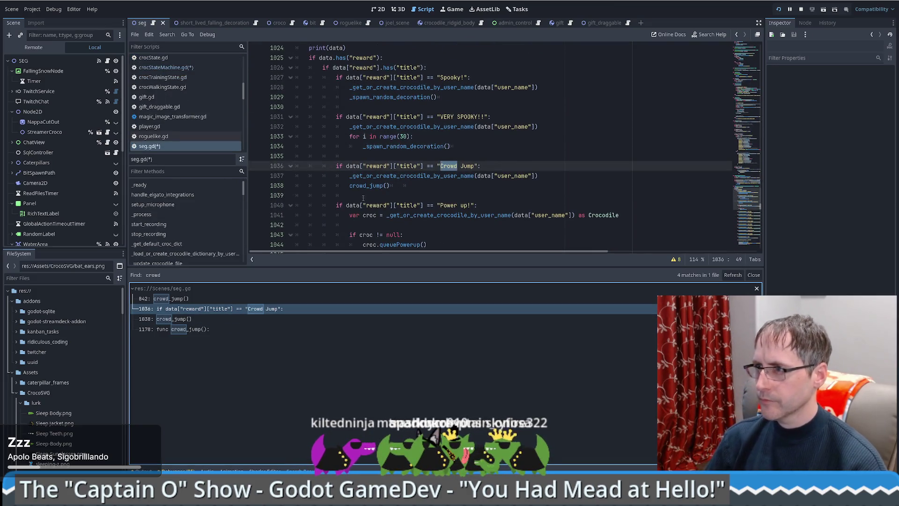
{"action": "left_click", "coordinate": [370, 186], "text": "ctrl"}
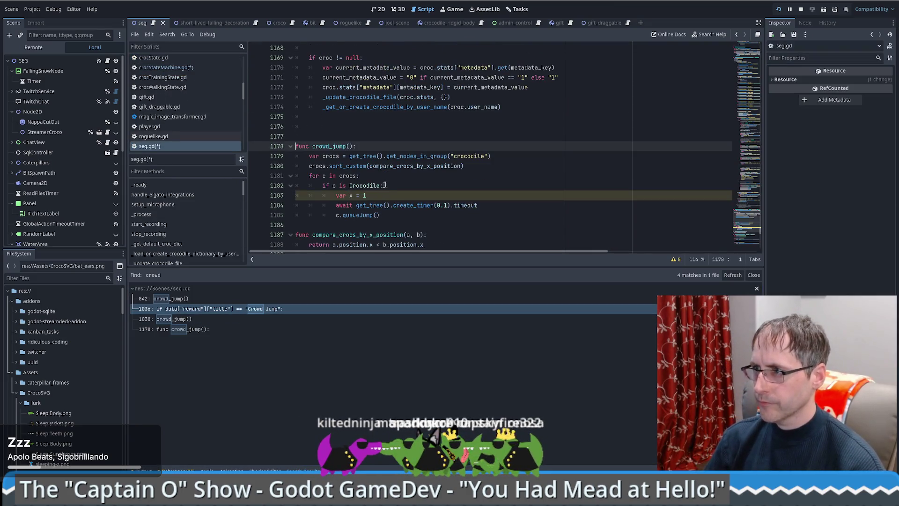
{"action": "left_click", "coordinate": [255, 147]}
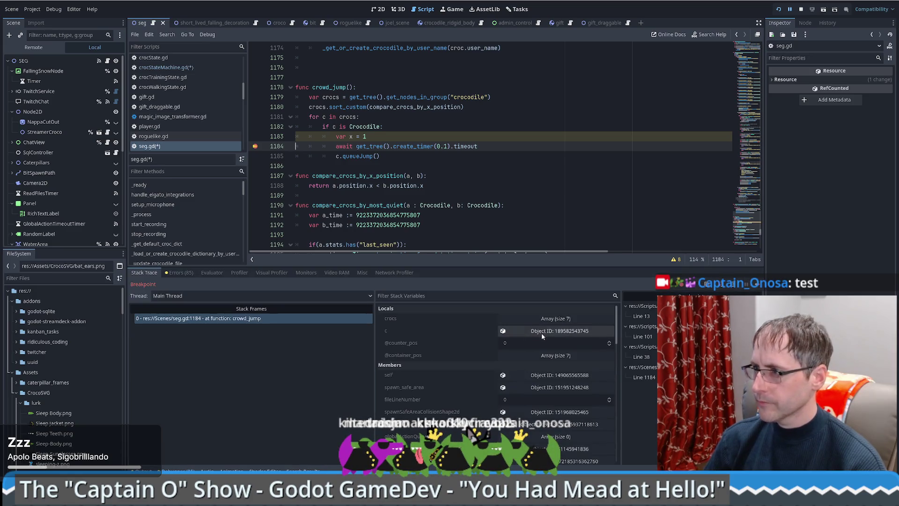
{"action": "left_click", "coordinate": [542, 332]}
Step: Start a new 'if c.croc_s' line after var x = 1
{"action": "left_click", "coordinate": [417, 137]}
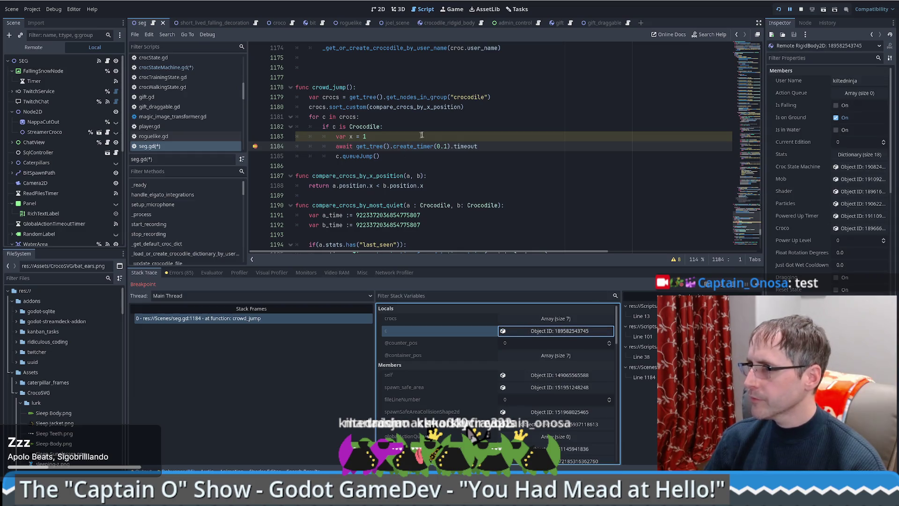
{"action": "key", "text": "Return"}
{"action": "type", "text": "if c."}
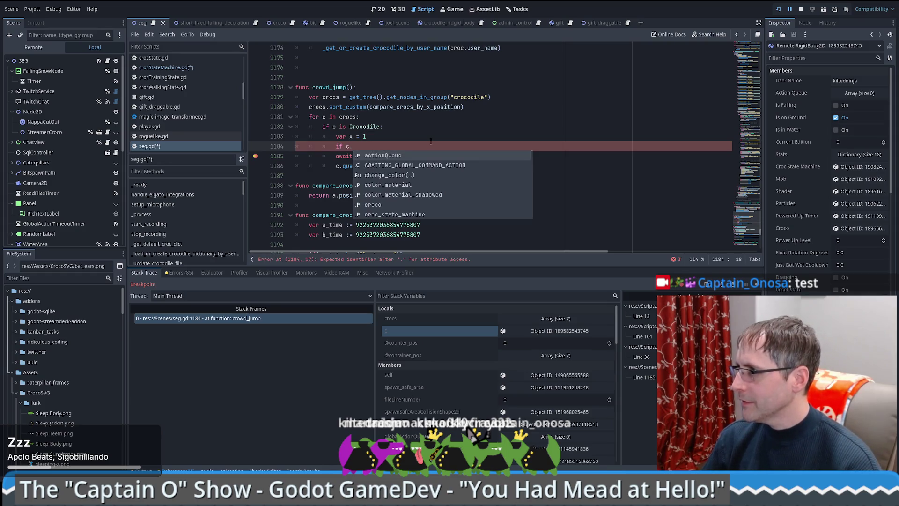
{"action": "type", "text": "croc_s"}
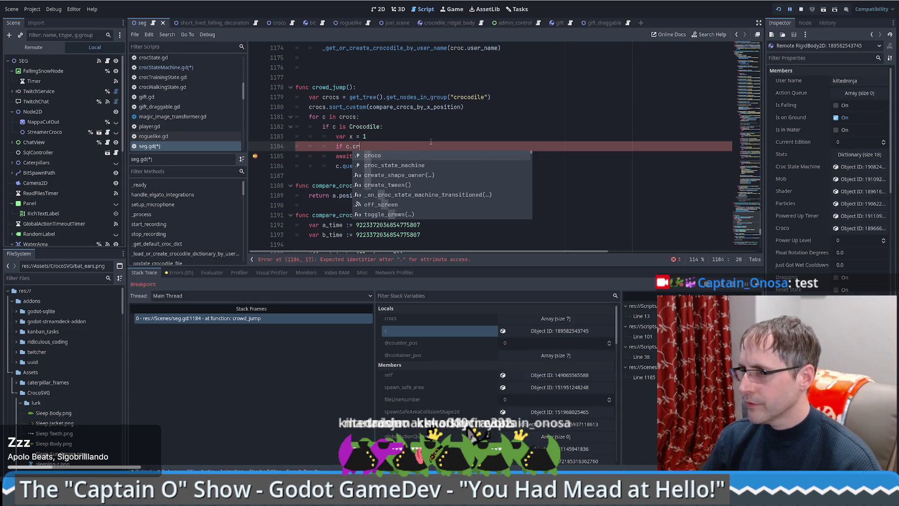
Step: Complete the line as 'if c.croc_state_machine.state.name != ""' using autocomplete
{"action": "key", "text": "Return"}
{"action": "left_click", "coordinate": [855, 169]}
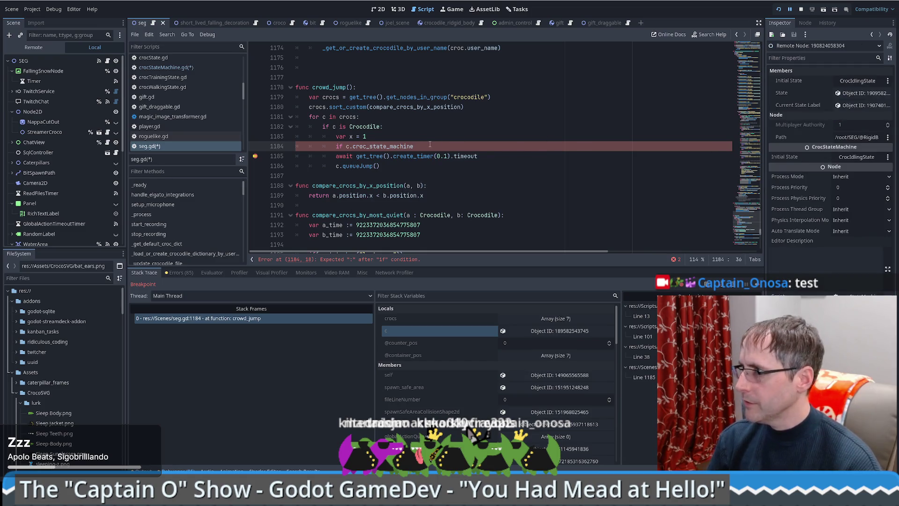
{"action": "type", "text": ".state"}
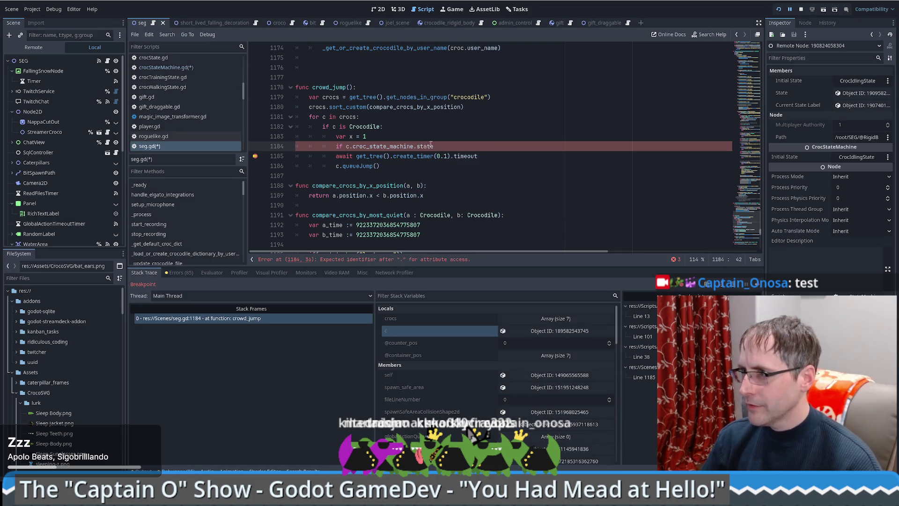
{"action": "key", "text": "Return"}
{"action": "left_click", "coordinate": [861, 94]}
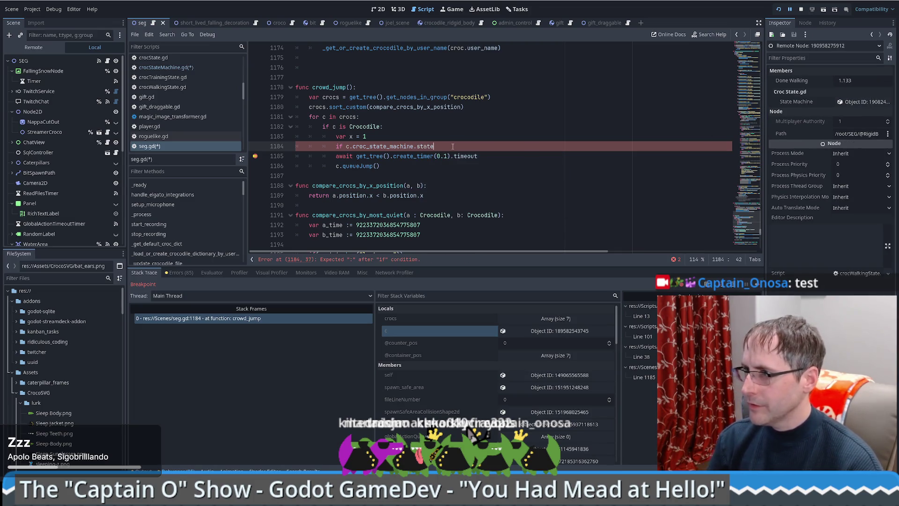
{"action": "type", "text": ".name != \""}
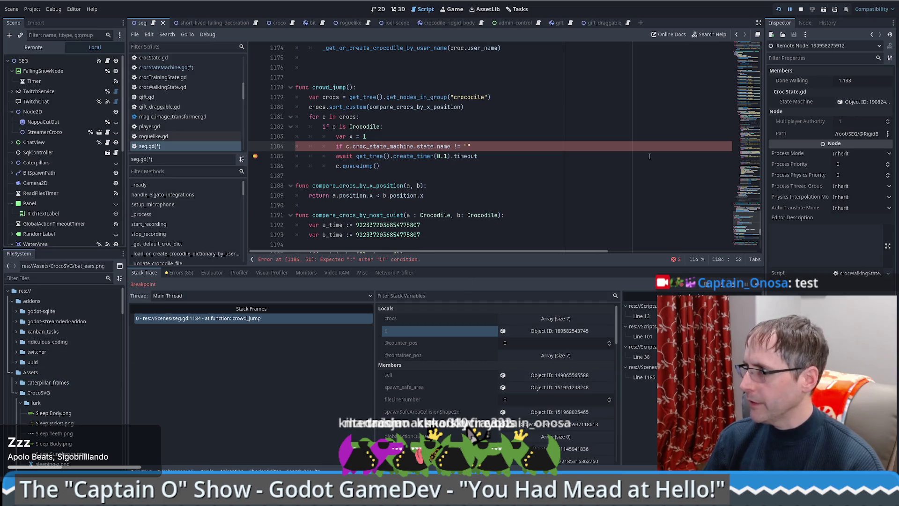
Step: Check CrocStateMachine's Initial State node choices in the Inspector and cancel without changes
{"action": "left_click", "coordinate": [864, 102]}
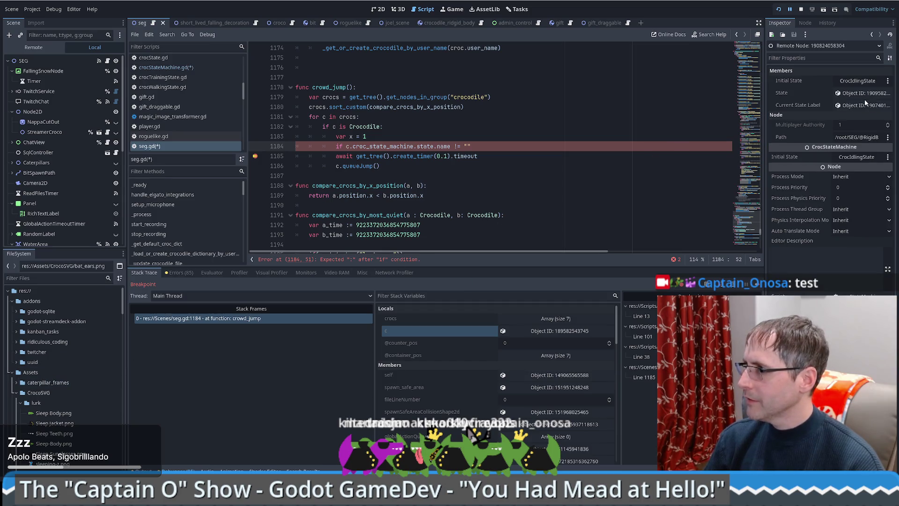
{"action": "left_click", "coordinate": [875, 81]}
{"action": "scroll", "coordinate": [502, 259], "scroll_direction": "down", "scroll_amount": 3}
{"action": "scroll", "coordinate": [497, 313], "scroll_direction": "up", "scroll_amount": 1}
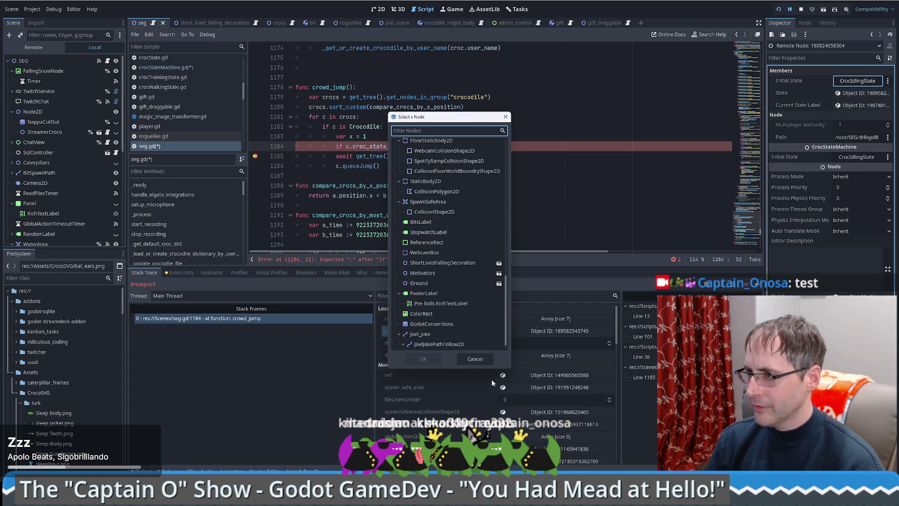
{"action": "left_click", "coordinate": [477, 359]}
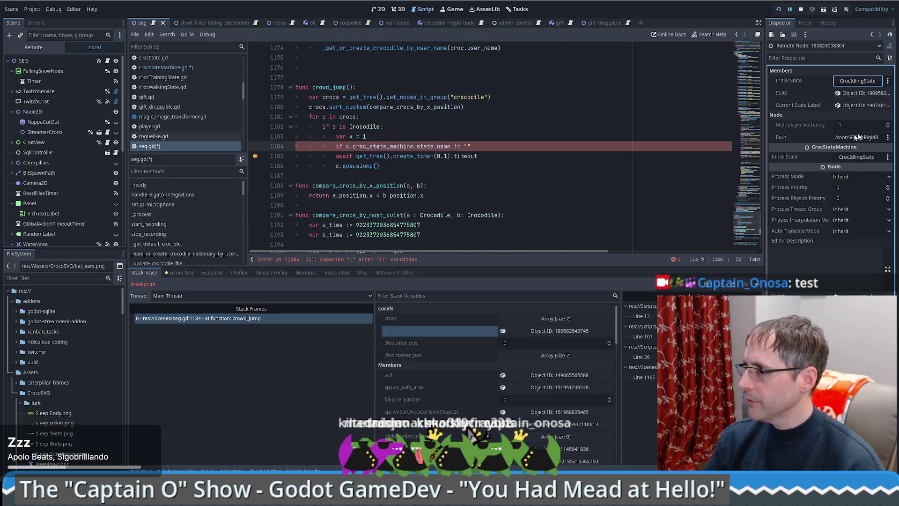
{"action": "left_click", "coordinate": [861, 93]}
{"action": "left_click", "coordinate": [864, 102]}
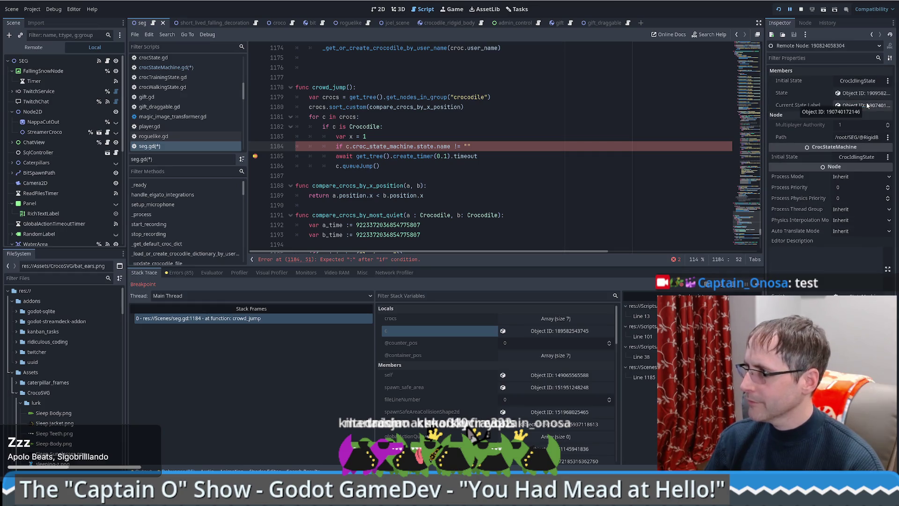
{"action": "left_click", "coordinate": [42, 278]}
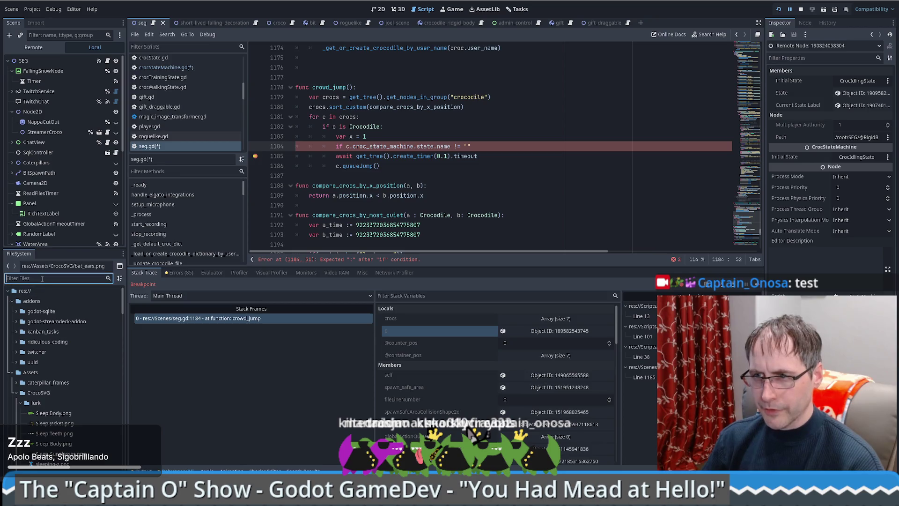
Step: Paste the copied file name crocLurkingState into the comparison quotes and add the colon
{"action": "type", "text": "lurk"}
{"action": "left_click", "coordinate": [49, 353]}
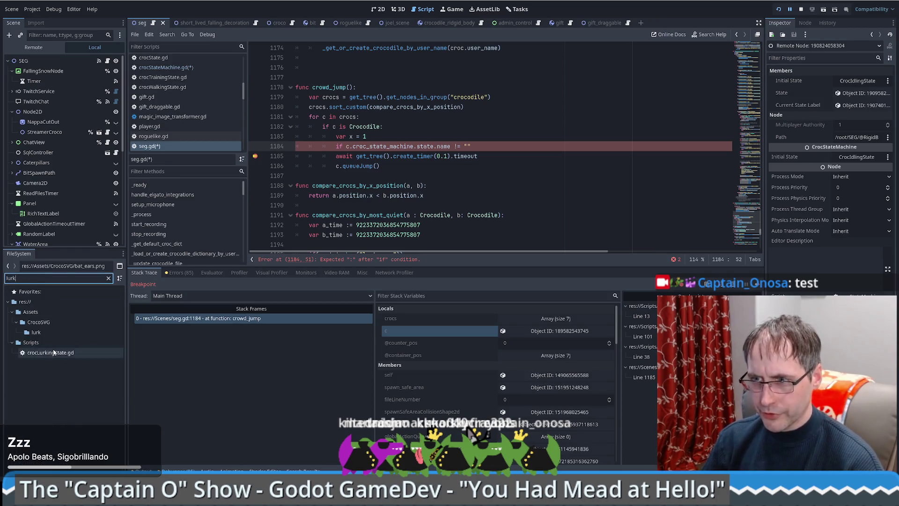
{"action": "key", "text": "F2"}
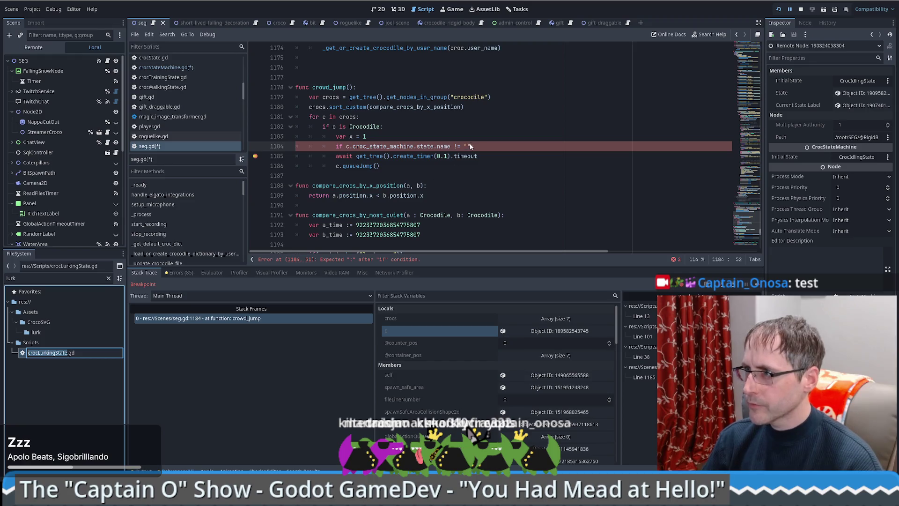
{"action": "key", "text": "Return"}
{"action": "left_click", "coordinate": [467, 148]}
{"action": "type", "text": "crocLurkingState"}
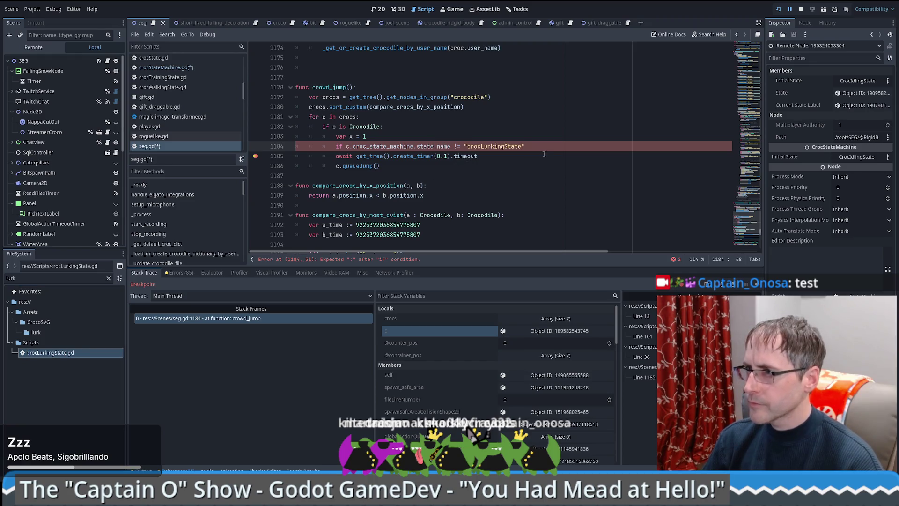
{"action": "type", "text": ":"}
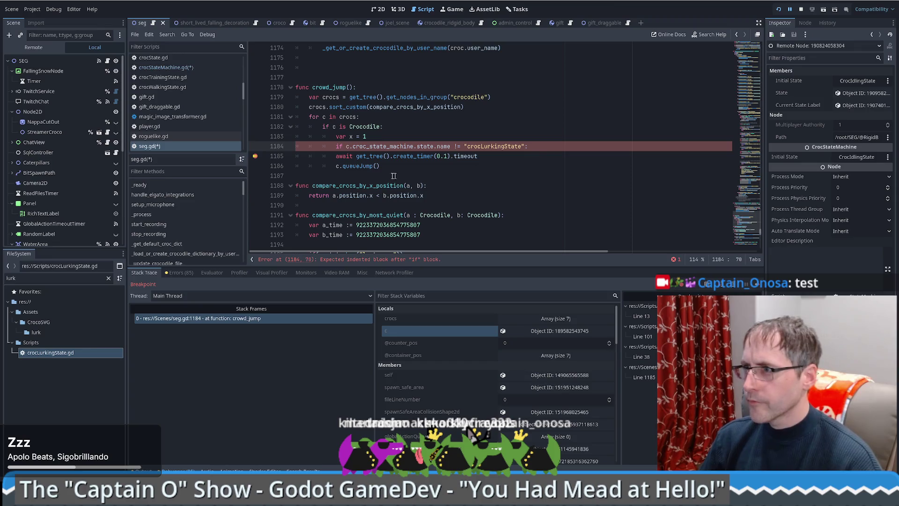
Step: Indent the await and queueJump lines under the if and resume the game
{"action": "left_click", "coordinate": [394, 169], "text": "shift"}
{"action": "key", "text": "Tab"}
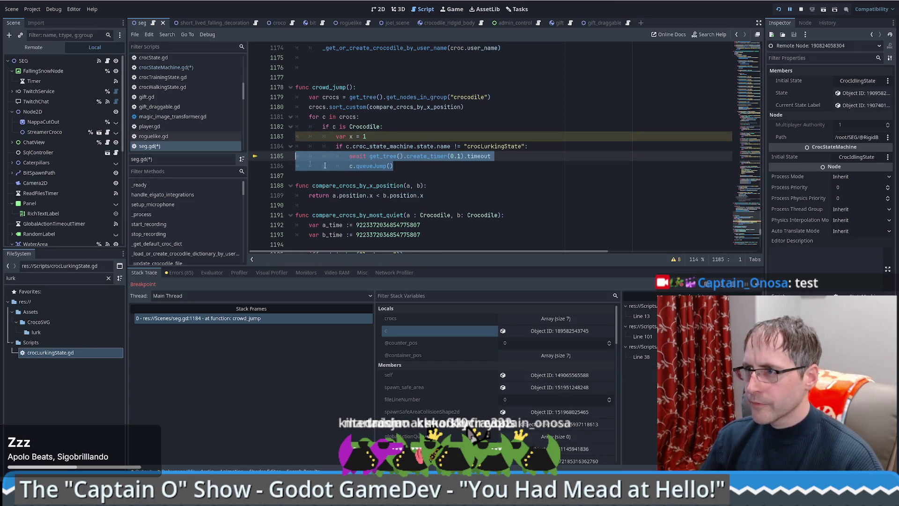
{"action": "left_click", "coordinate": [518, 170]}
{"action": "key", "text": "F12"}
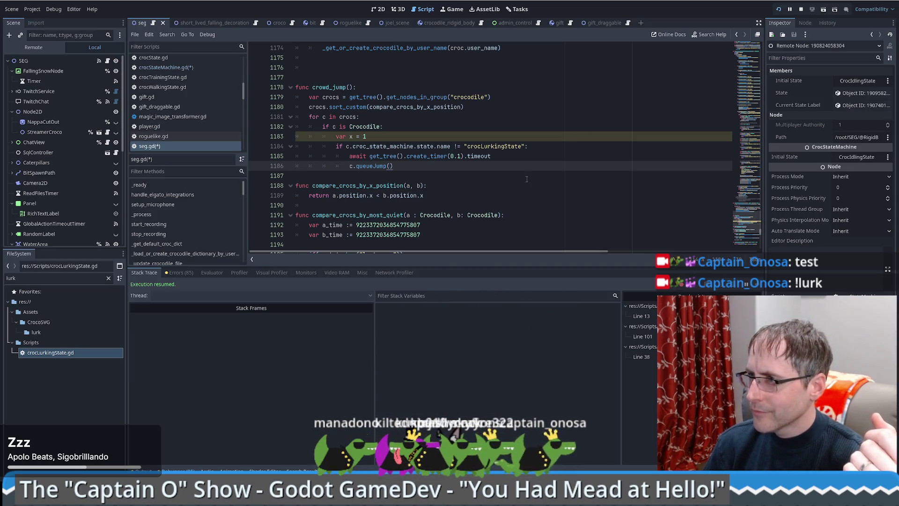
Step: Set a breakpoint on the await line and bring the Admin Control Panel window to the front
{"action": "left_click", "coordinate": [256, 156]}
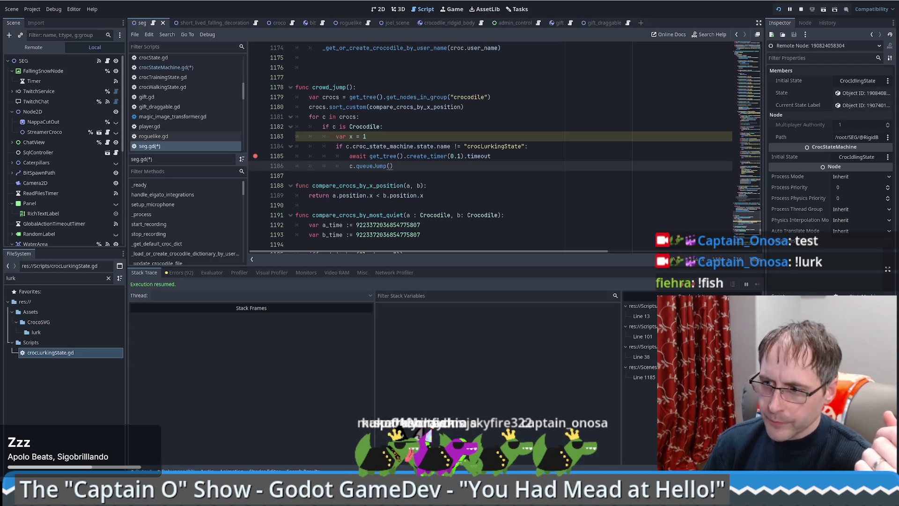
{"action": "mouse_move", "coordinate": [197, 499]}
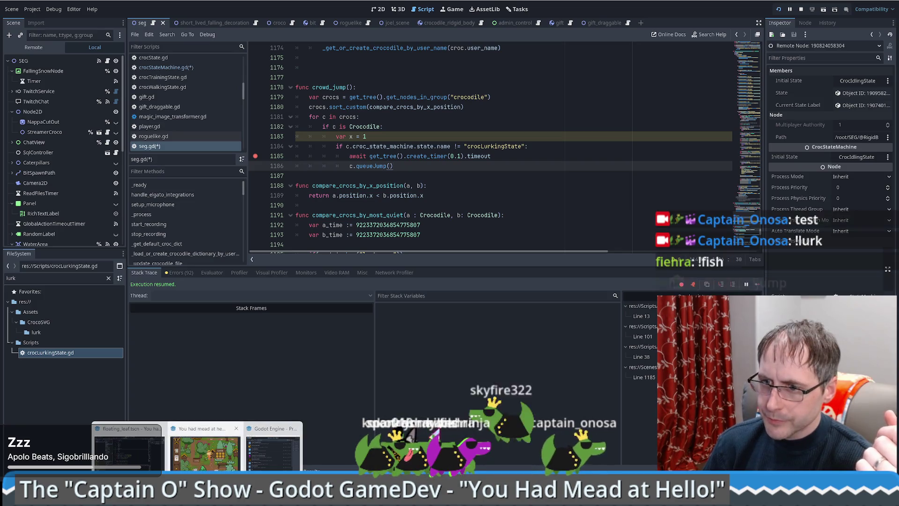
{"action": "mouse_move", "coordinate": [268, 464]}
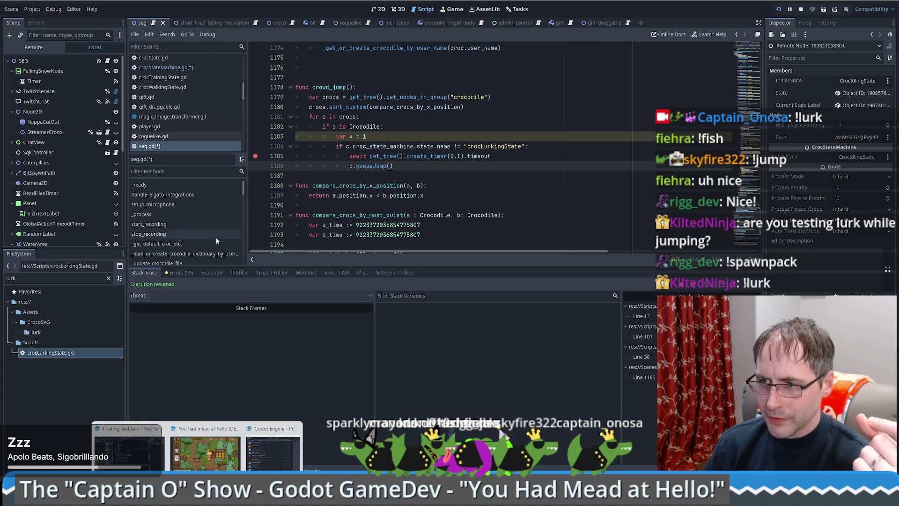
{"action": "mouse_move", "coordinate": [447, 149]}
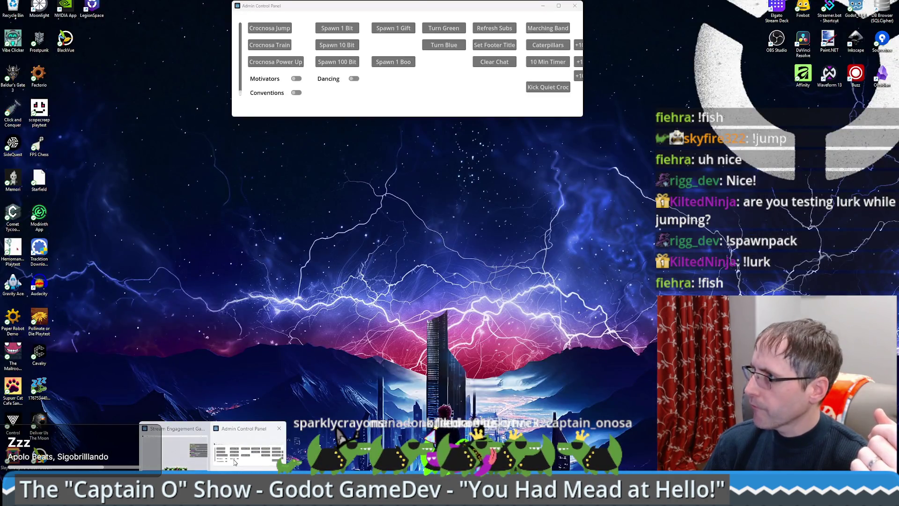
{"action": "left_click", "coordinate": [234, 462]}
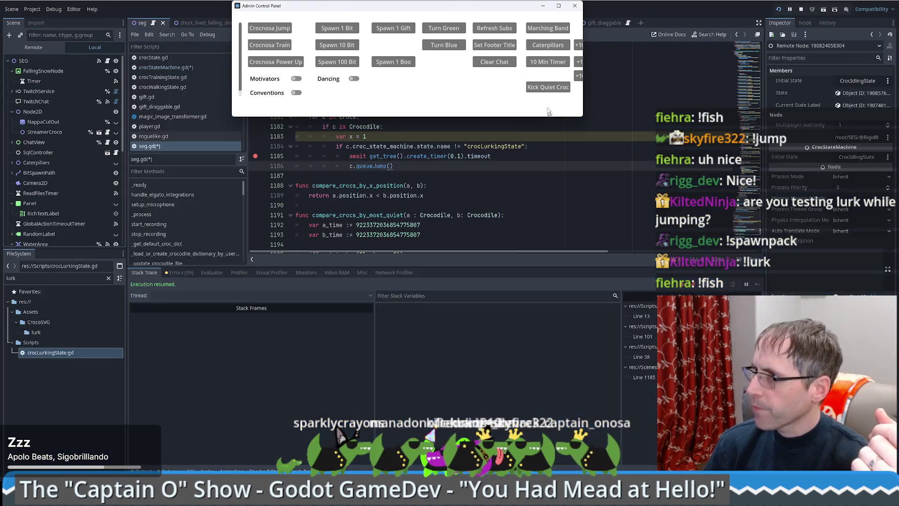
Step: Kick the quiet crocs twice from the Admin Control Panel, then show seg.gd's errors and warnings
{"action": "left_click", "coordinate": [546, 89]}
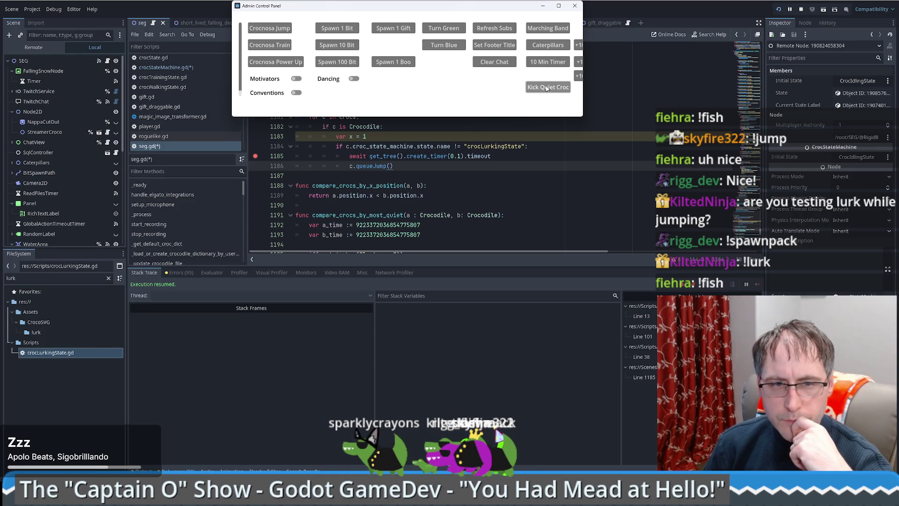
{"action": "left_click", "coordinate": [546, 88]}
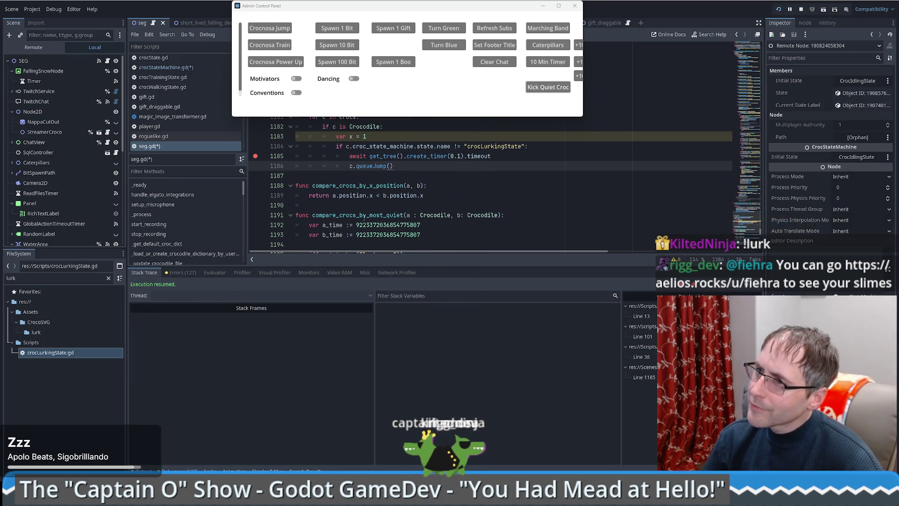
{"action": "left_click", "coordinate": [363, 216]}
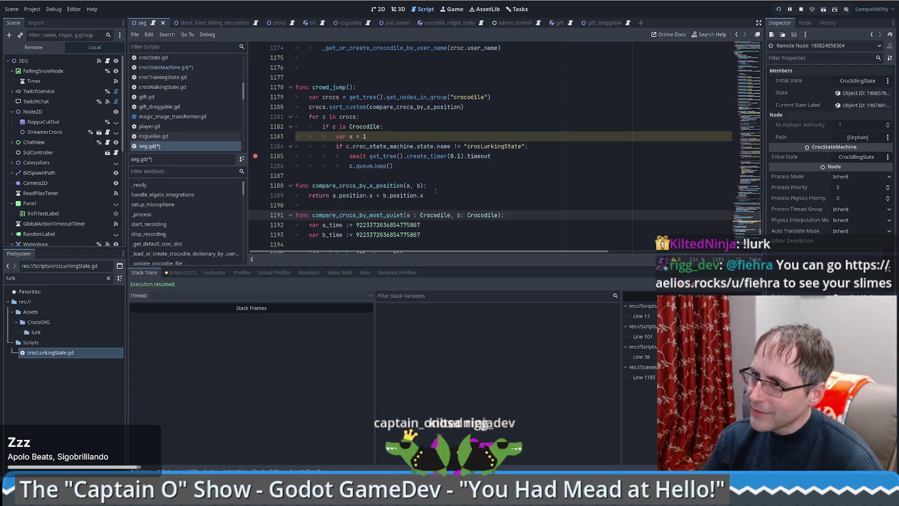
{"action": "left_click", "coordinate": [182, 273]}
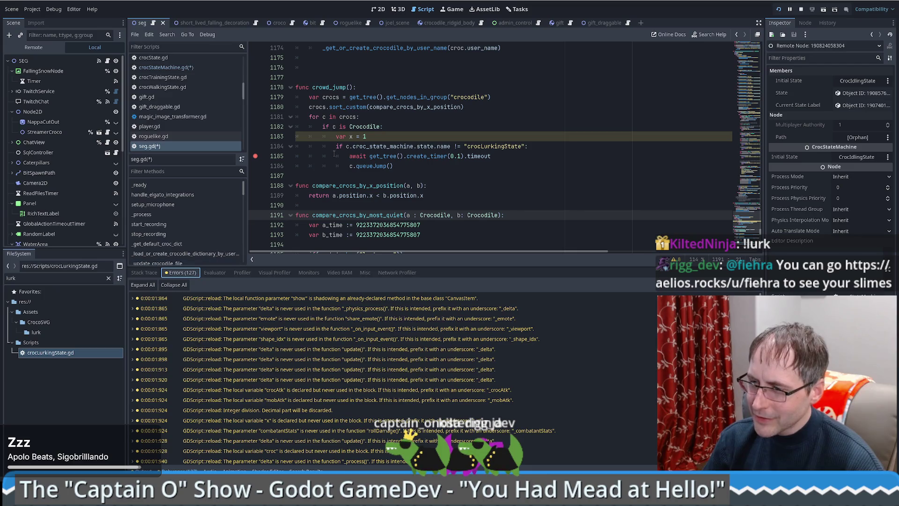
Step: Delete the unused 'var x = 1' line and set a breakpoint on line 1183's lurking-state check
{"action": "left_click_drag", "start_coordinate": [389, 135], "coordinate": [398, 131]}
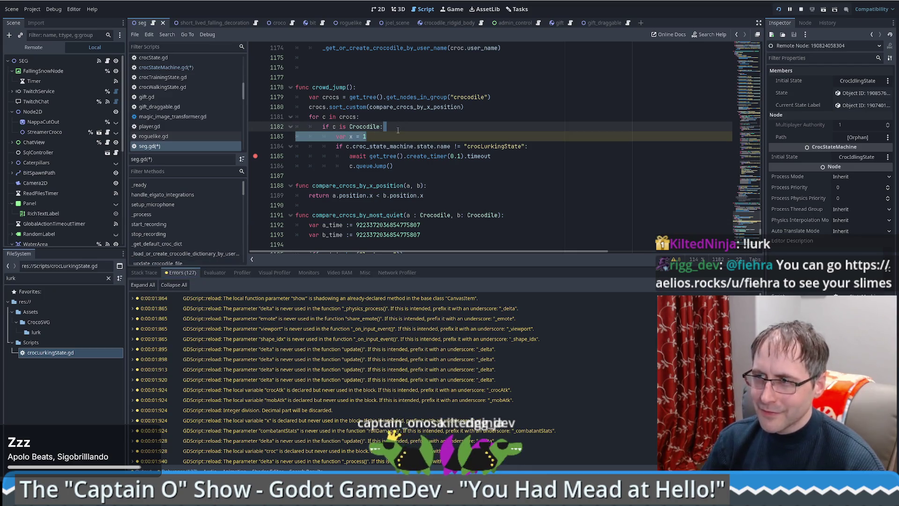
{"action": "key", "text": "BackSpace"}
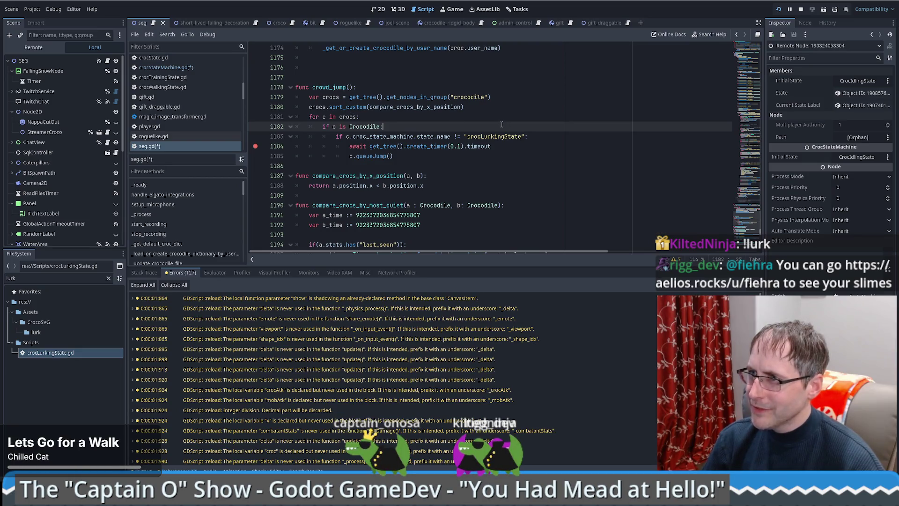
{"action": "left_click", "coordinate": [255, 136]}
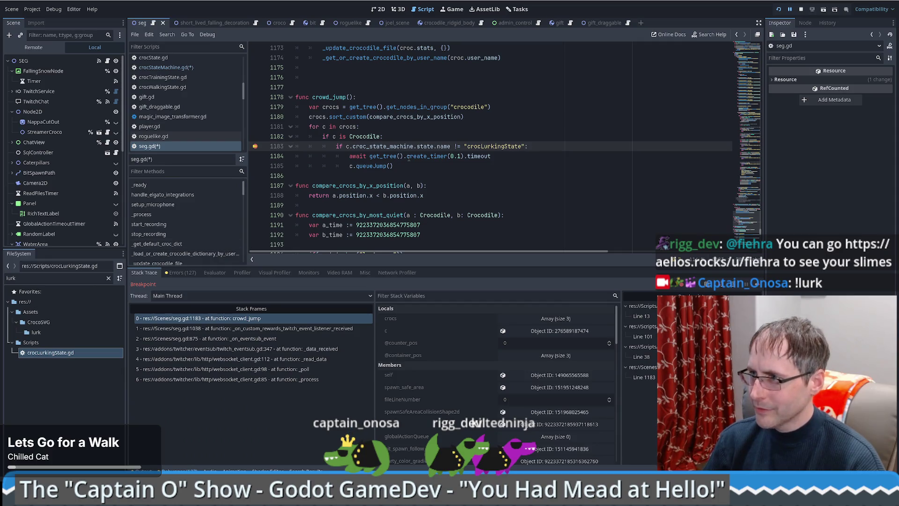
Step: Inspect the paused croc 'c' from Locals, then start typing get_no on line 1183
{"action": "mouse_move", "coordinate": [391, 147]}
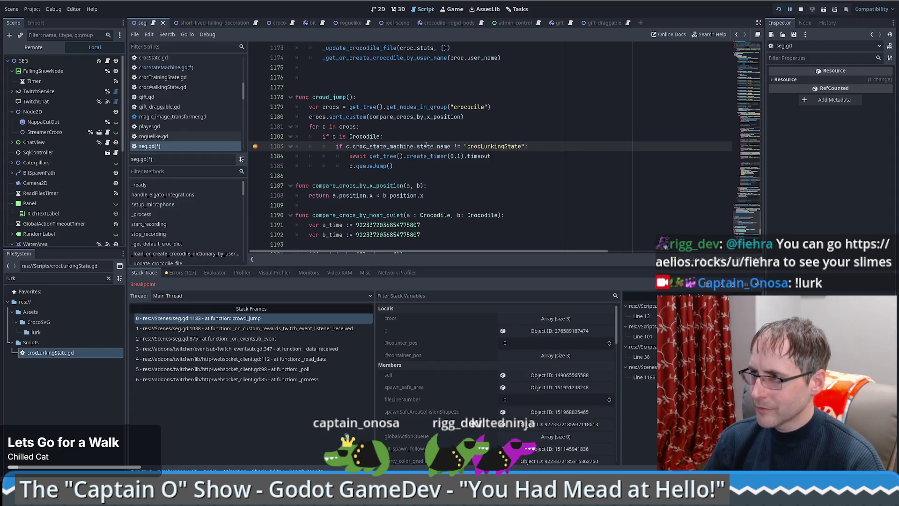
{"action": "mouse_move", "coordinate": [426, 146]}
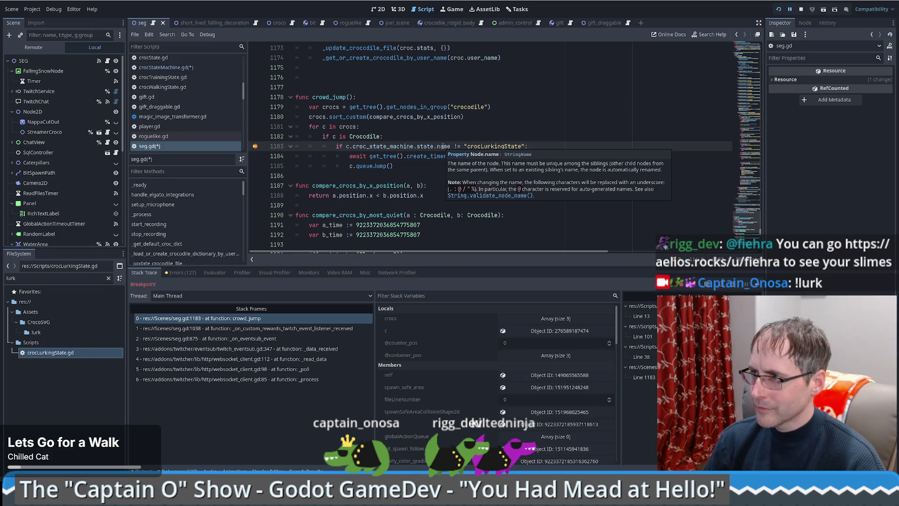
{"action": "left_click", "coordinate": [443, 146]}
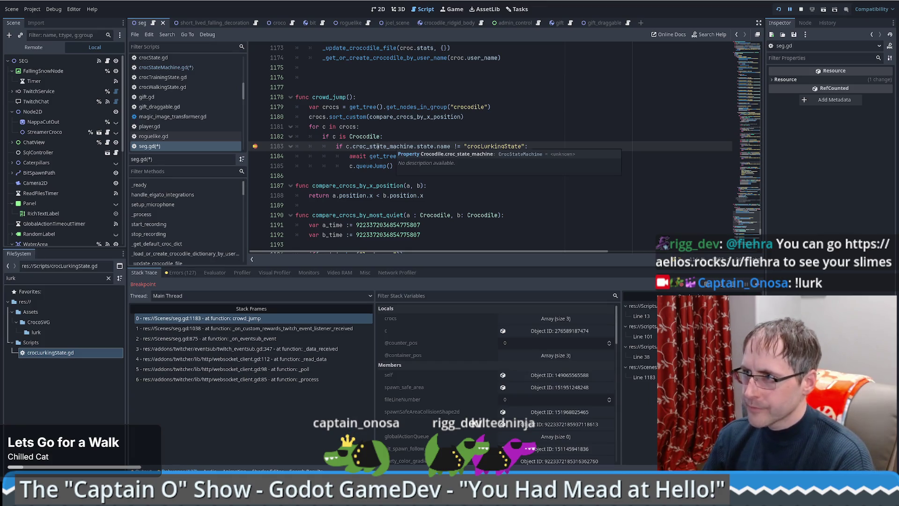
{"action": "left_click", "coordinate": [538, 334]}
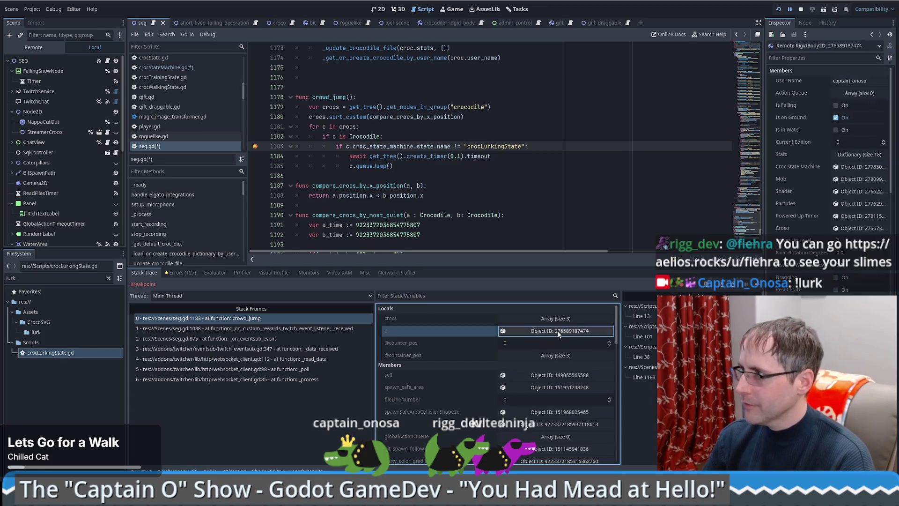
{"action": "left_click", "coordinate": [533, 150]}
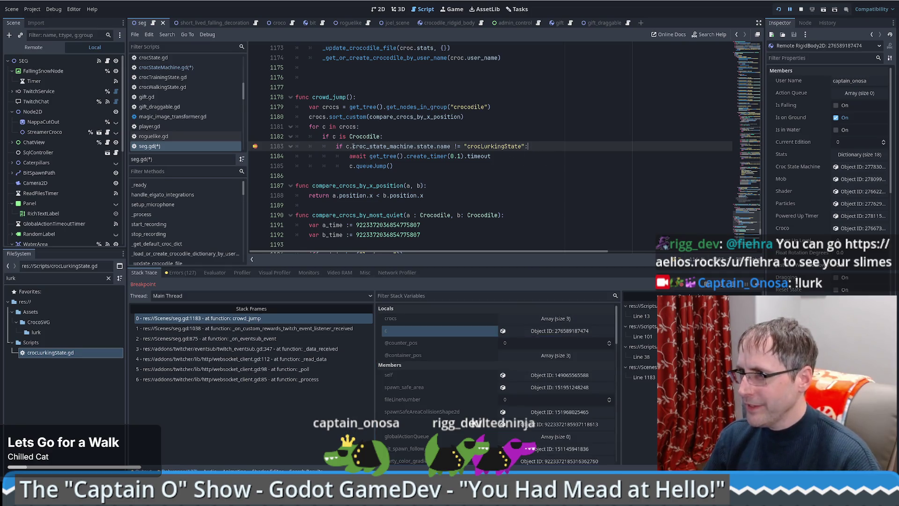
{"action": "type", "text": "get"}
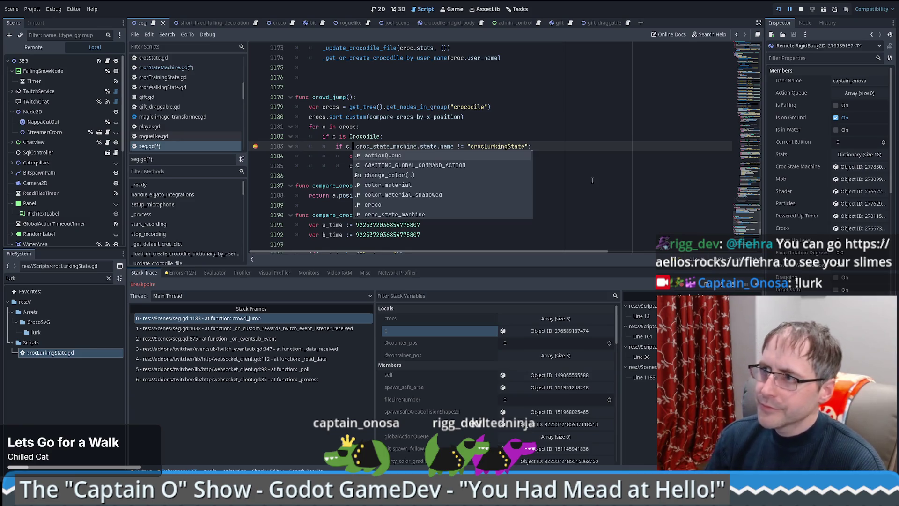
{"action": "type", "text": "_no"}
Step: Wrap the croc_state_machine.state.name path in a quoted get_node("...") call on line 1183
{"action": "key", "text": "Return"}
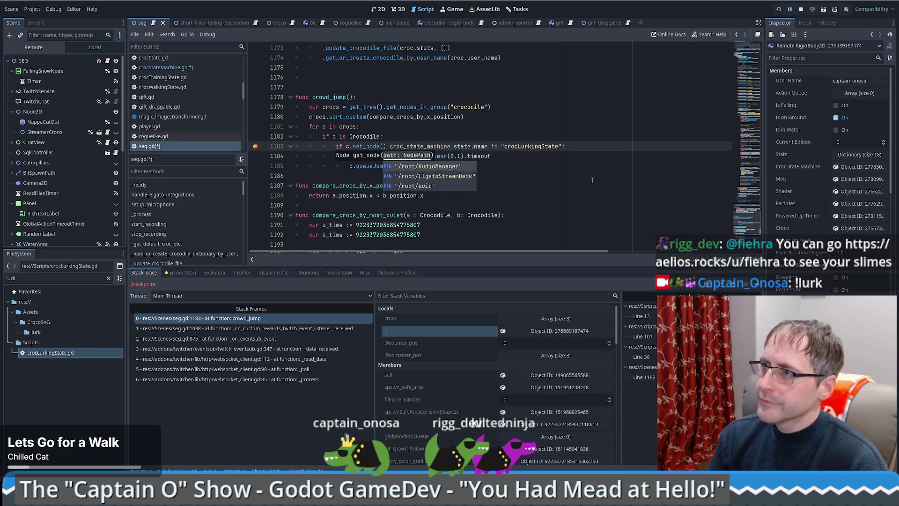
{"action": "key", "text": "Delete"}
{"action": "key", "text": "Delete"}
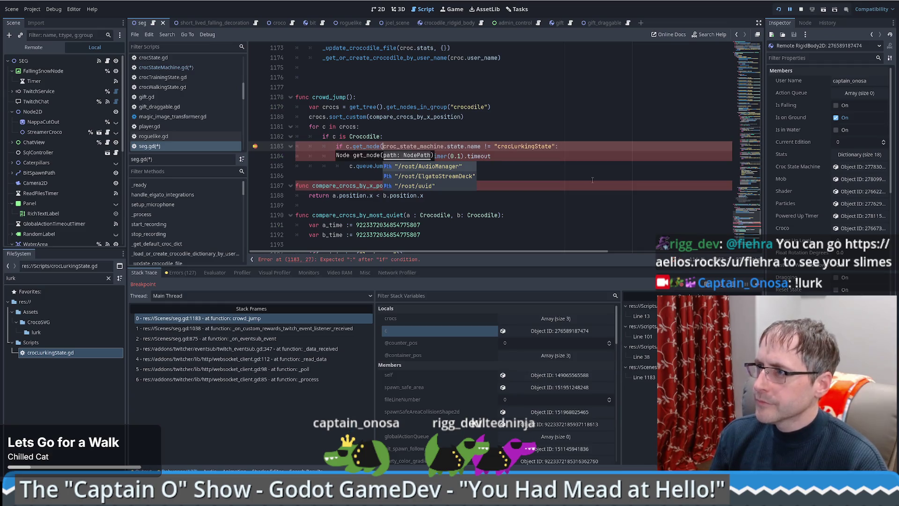
{"action": "left_click", "coordinate": [482, 146], "text": "shift"}
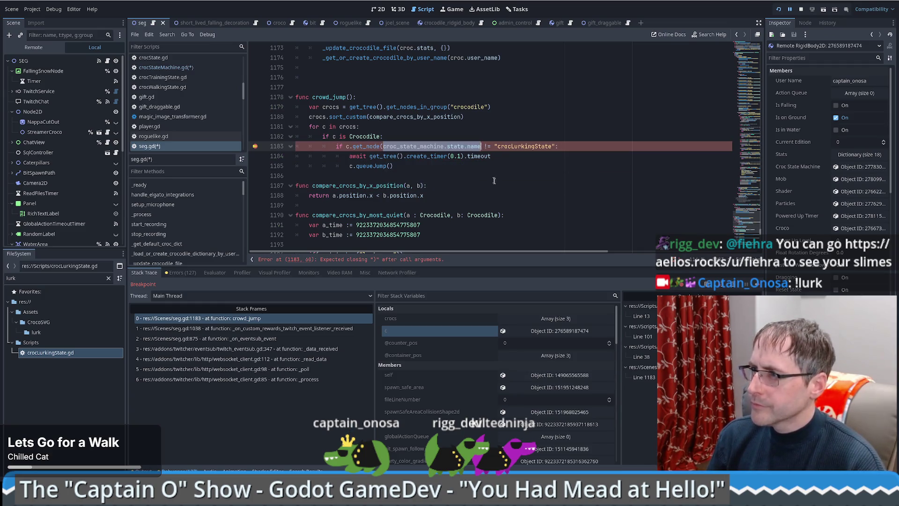
{"action": "type", "text": "\""}
{"action": "key", "text": "Right"}
{"action": "type", "text": ")"}
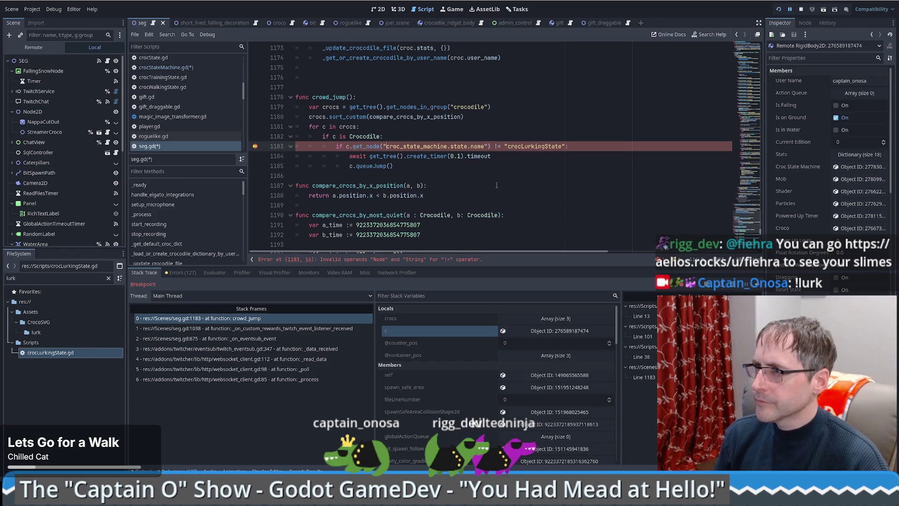
Step: Change the path to "croc_state_machine/state" and append .name after the get_node call
{"action": "key", "text": "BackSpace"}
{"action": "type", "text": "/"}
{"action": "key", "text": "Right"}
{"action": "key", "text": "Right"}
{"action": "key", "text": "Right"}
{"action": "key", "text": "BackSpace"}
{"action": "type", "text": "/"}
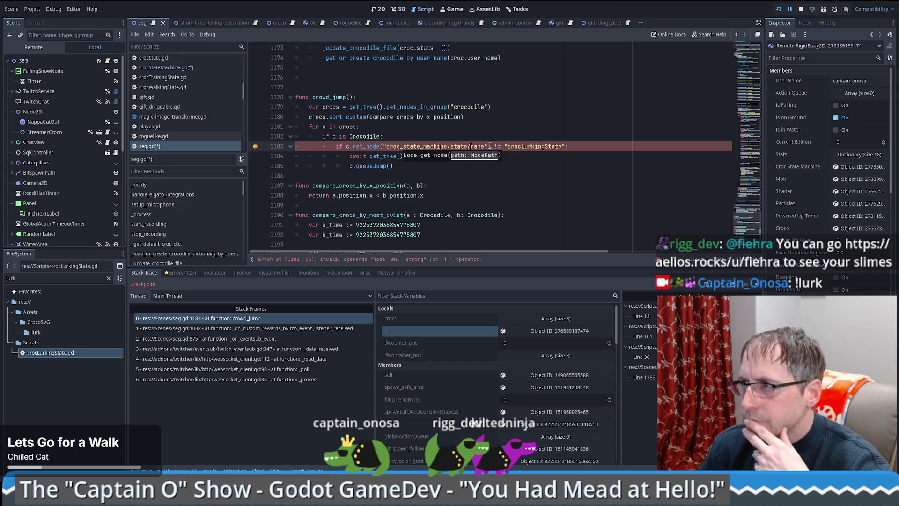
{"action": "key", "text": "BackSpace"}
{"action": "key", "text": "BackSpace"}
{"action": "key", "text": "BackSpace"}
{"action": "key", "text": "ctrl+Left"}
{"action": "key", "text": "ctrl+Left"}
{"action": "key", "text": "ctrl+Left"}
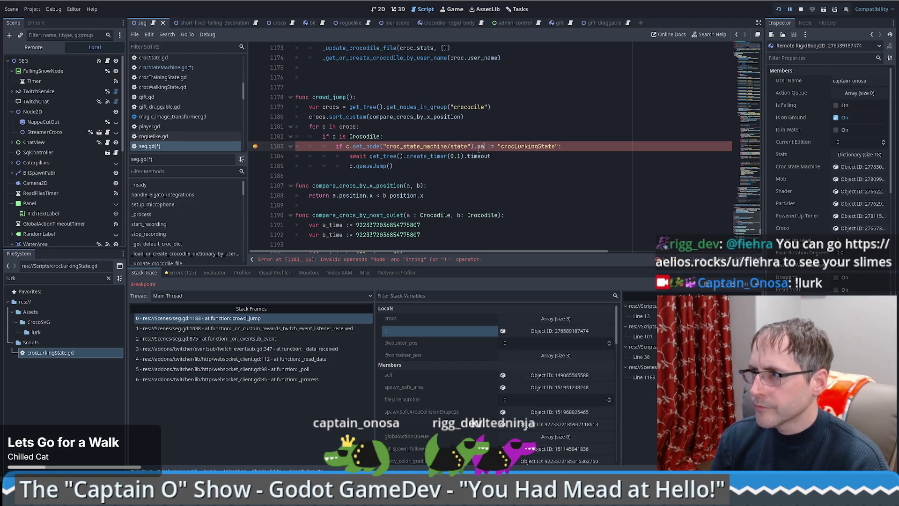
{"action": "type", "text": "me"}
Step: Save the script and step and resume the game past the null-instance error
{"action": "key", "text": "ctrl+s"}
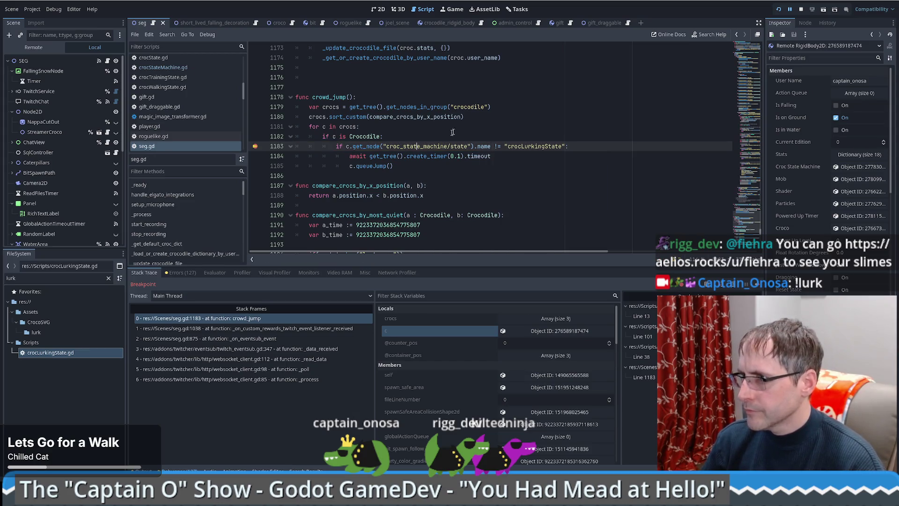
{"action": "key", "text": "F10"}
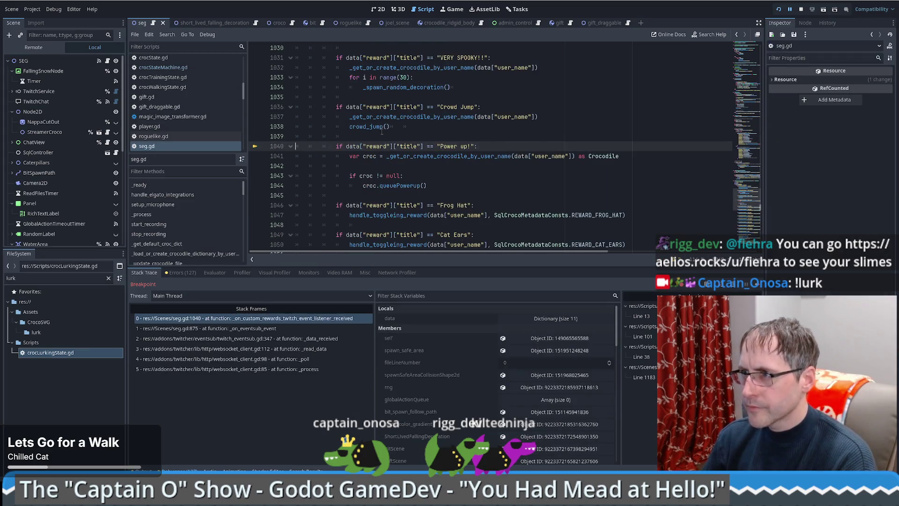
{"action": "key", "text": "F12"}
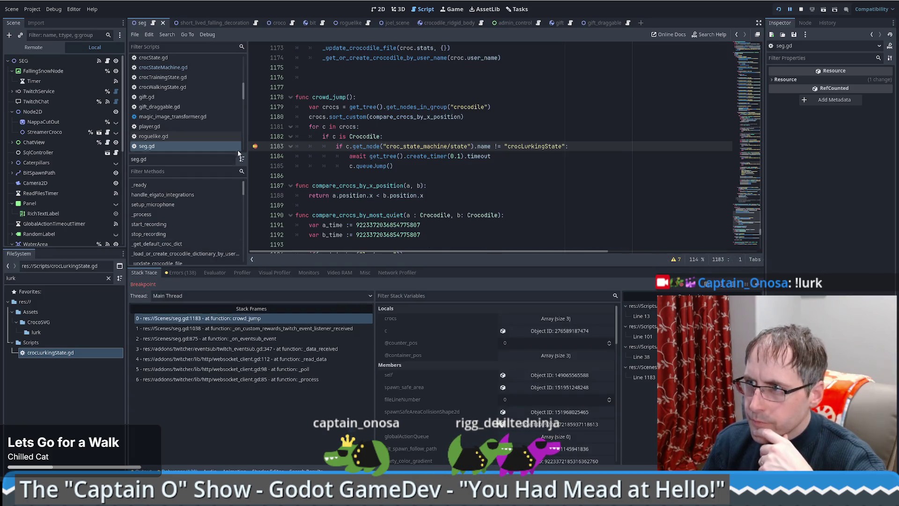
{"action": "key", "text": "F12"}
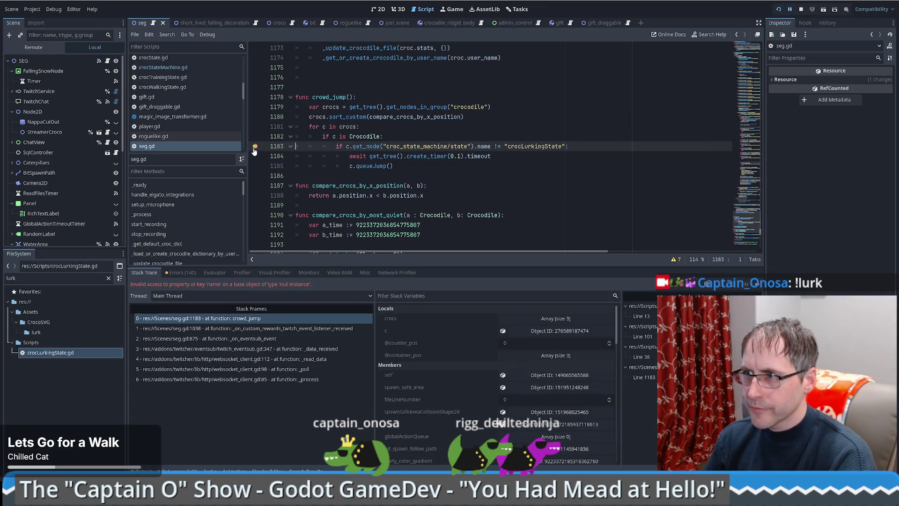
{"action": "key", "text": "F12"}
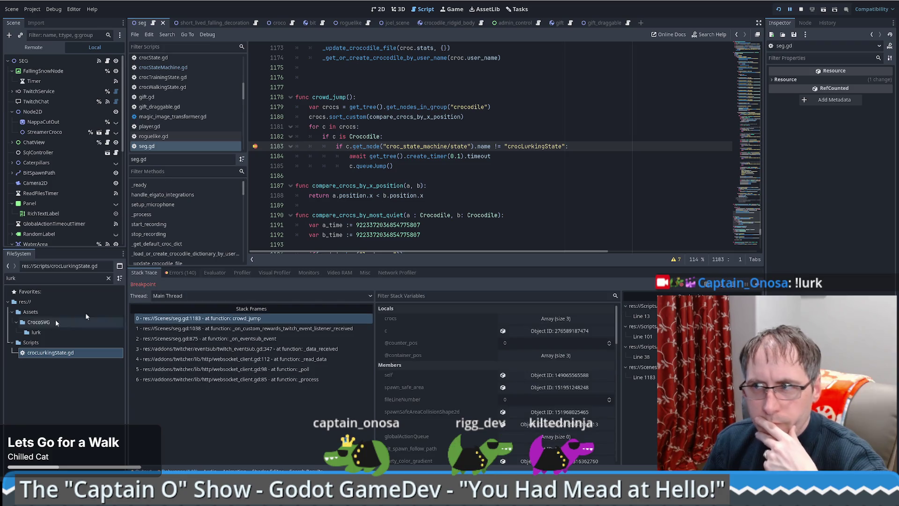
{"action": "key", "text": "shift+ctrl+Right"}
{"action": "key", "text": "Delete"}
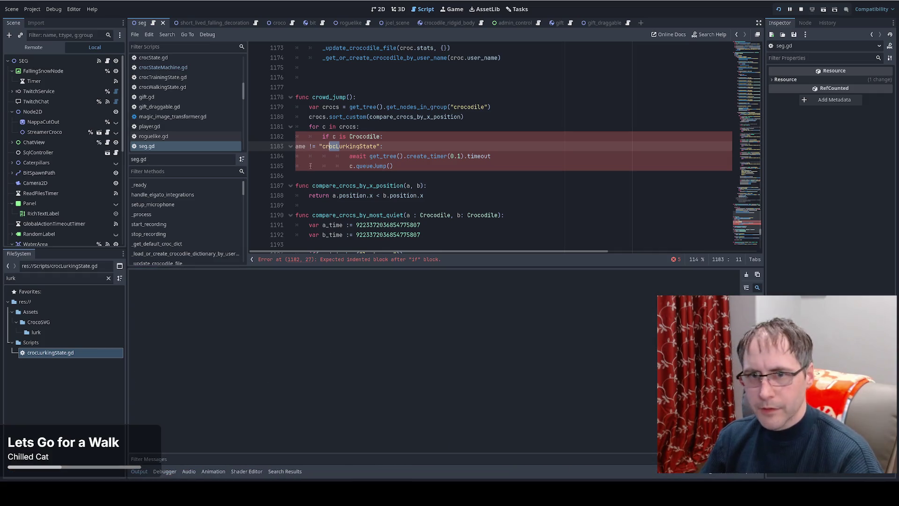
Step: Launch and stop the game, then undo the accidental deletion to restore line 1183
{"action": "key", "text": "F5"}
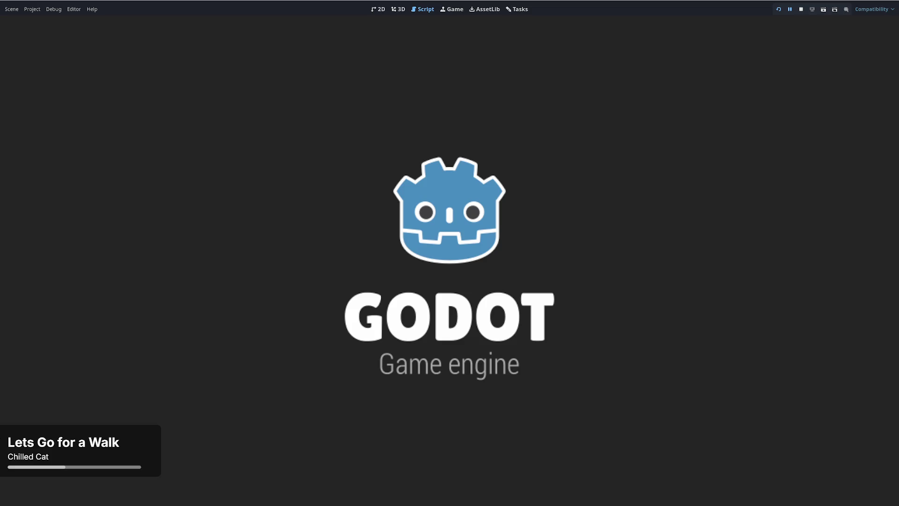
{"action": "left_click", "coordinate": [801, 9]}
{"action": "key", "text": "ctrl+z"}
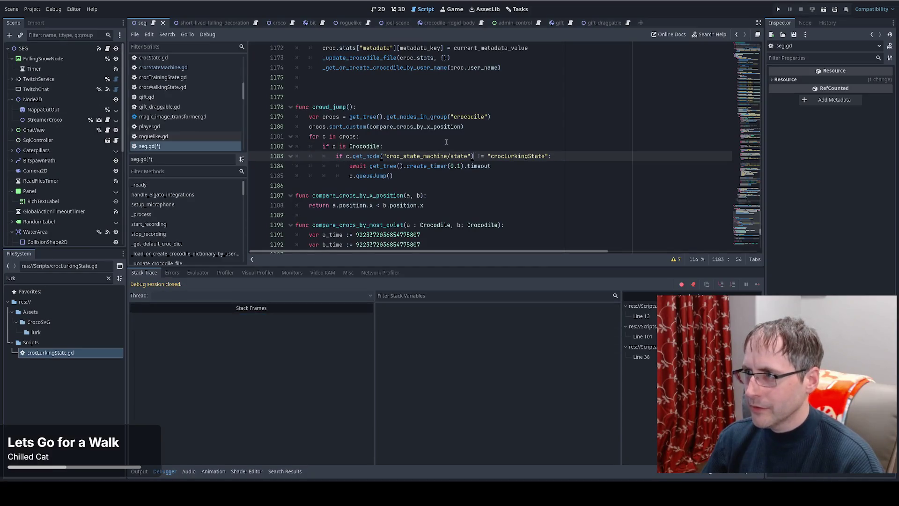
{"action": "key", "text": "ctrl+y"}
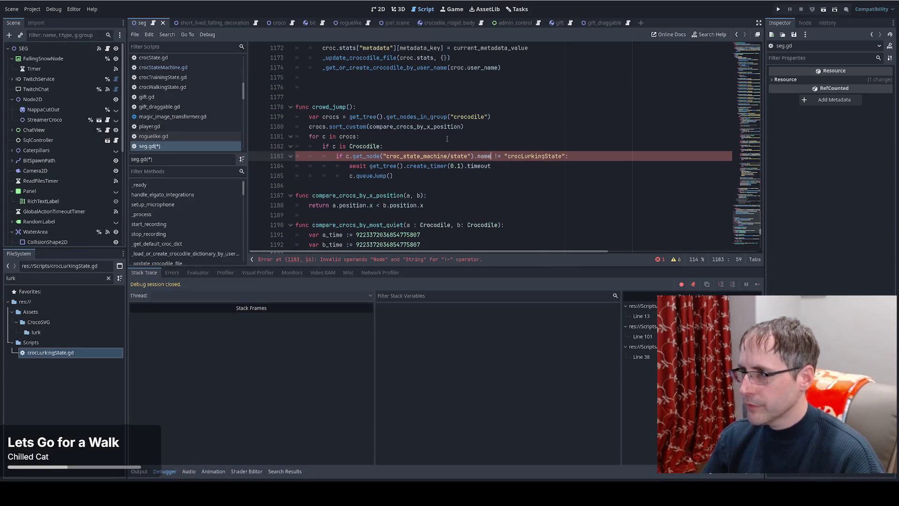
Step: Save seg.gd and run the project again to test the check
{"action": "left_click", "coordinate": [501, 138]}
{"action": "key", "text": "ctrl+s"}
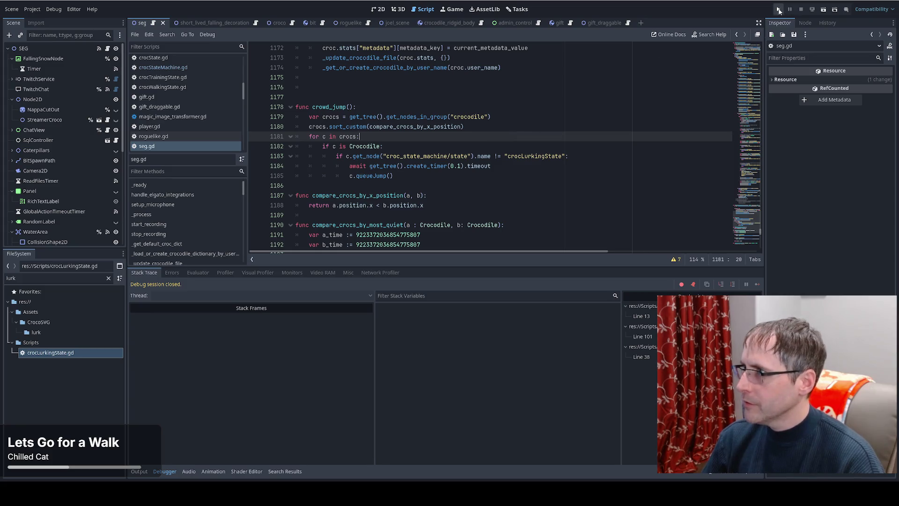
{"action": "left_click", "coordinate": [778, 10]}
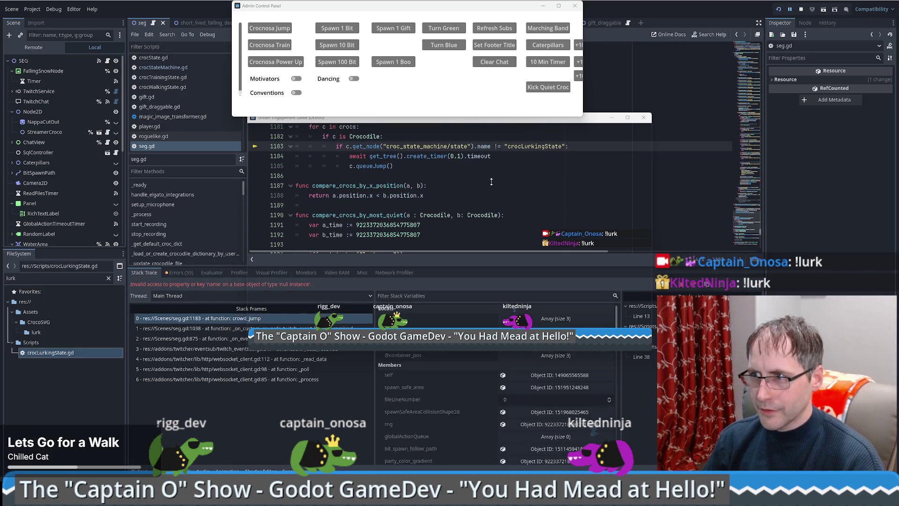
Step: Bring seg.gd forward at failing line 1183 and inspect the crocodile in variable 'c'
{"action": "left_click", "coordinate": [628, 98]}
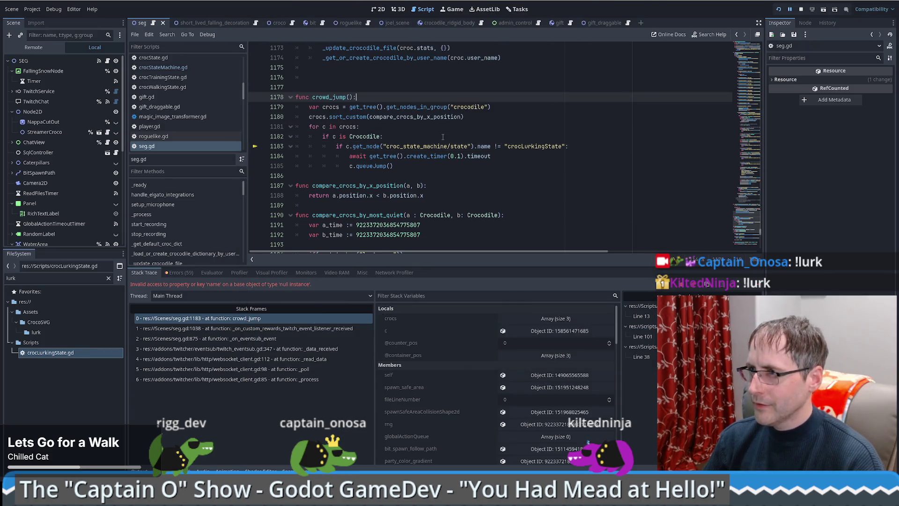
{"action": "left_click", "coordinate": [378, 146]}
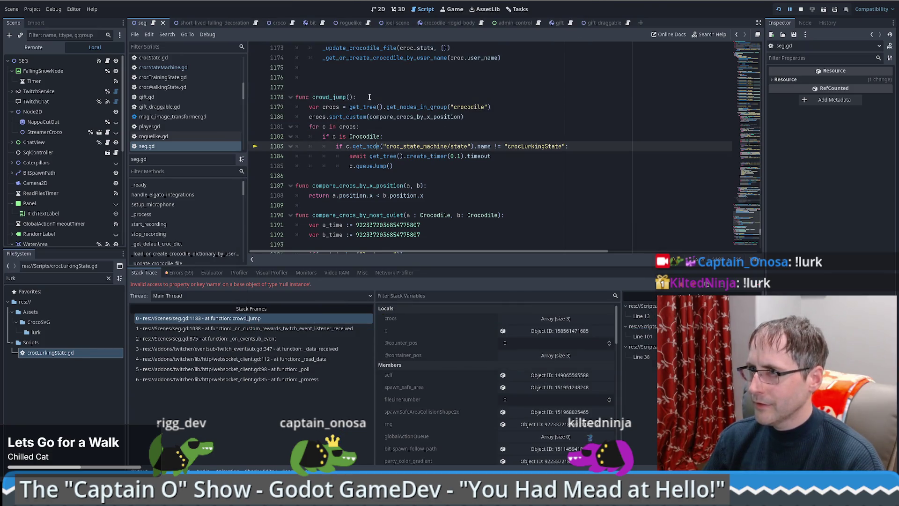
{"action": "left_click", "coordinate": [556, 332]}
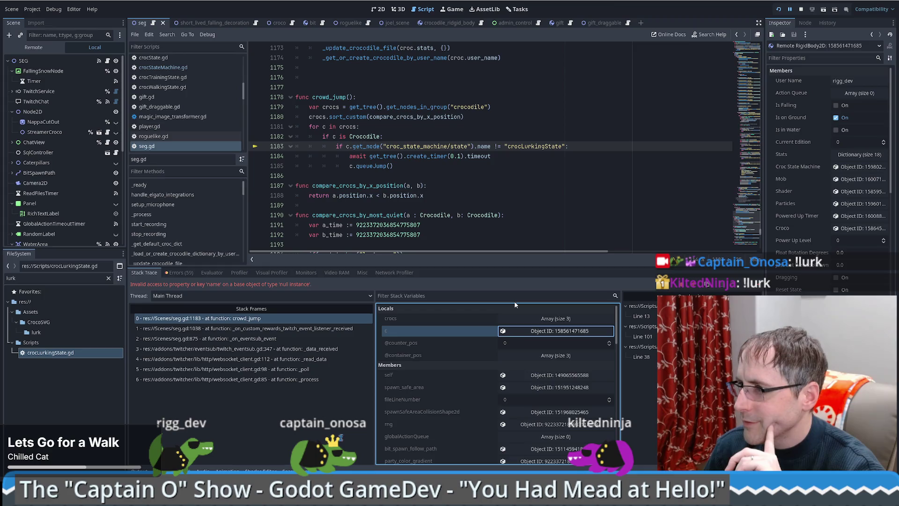
Step: Revert line 1183 to c.croc_state_machine.state.name, check the state definition, then restart the game
{"action": "left_click", "coordinate": [578, 131]}
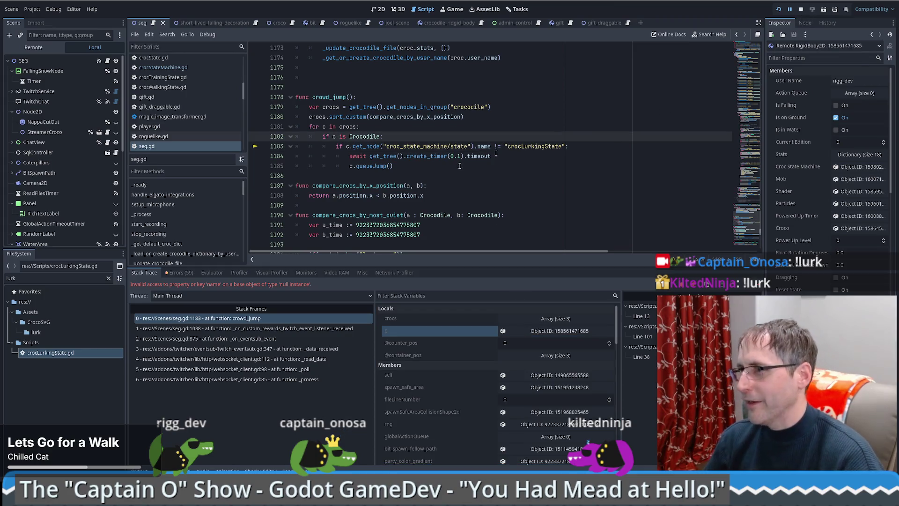
{"action": "key", "text": "ctrl+z"}
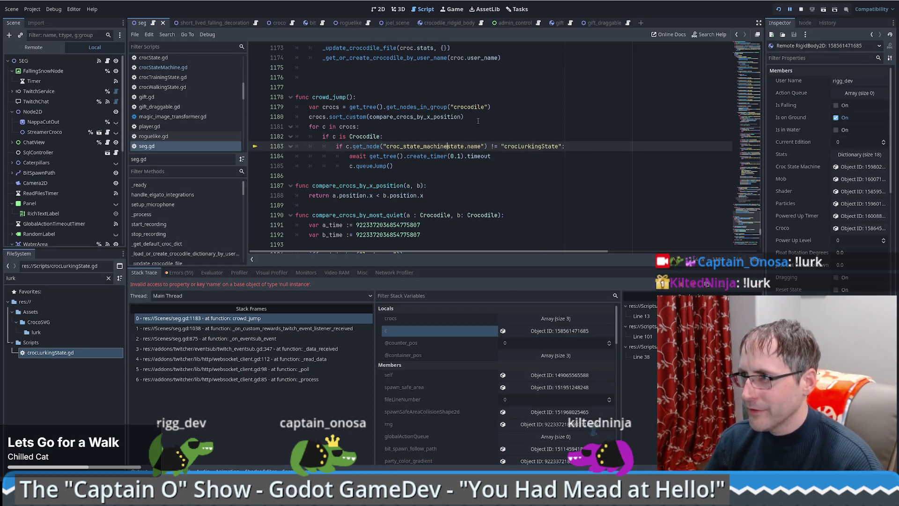
{"action": "key", "text": "ctrl+z"}
{"action": "key", "text": "ctrl+z"}
{"action": "key", "text": "ctrl+z"}
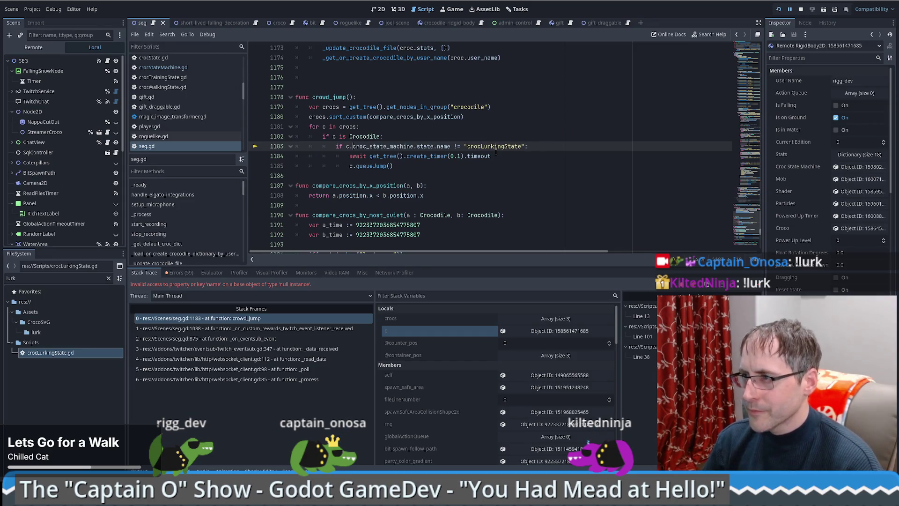
{"action": "left_click", "coordinate": [425, 146], "text": "ctrl"}
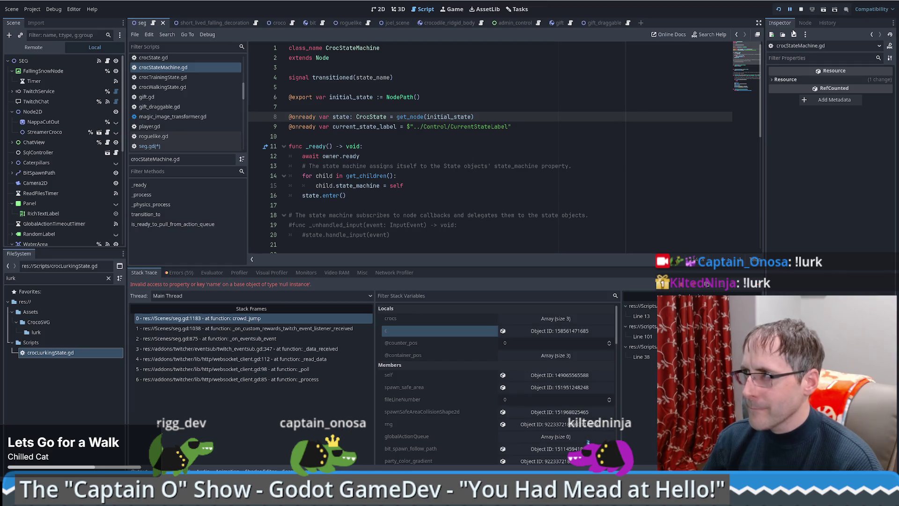
{"action": "key", "text": "alt+Left"}
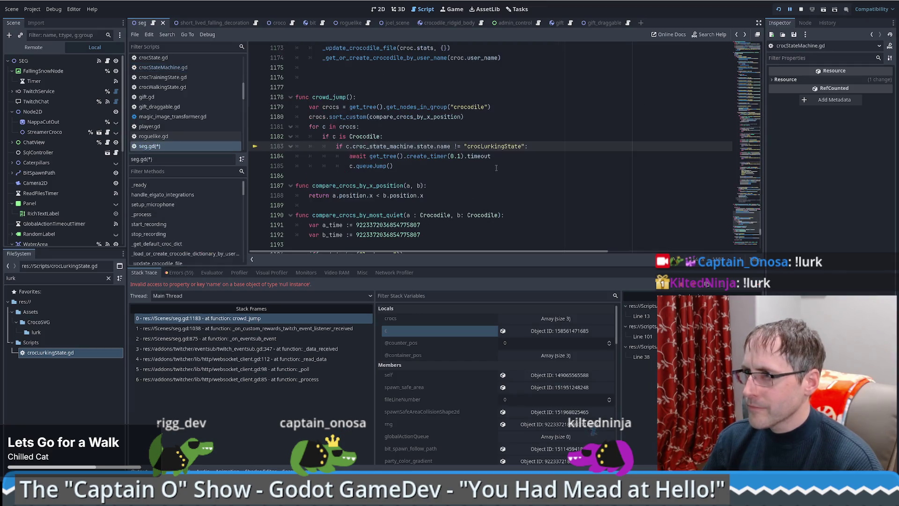
{"action": "left_click", "coordinate": [800, 10]}
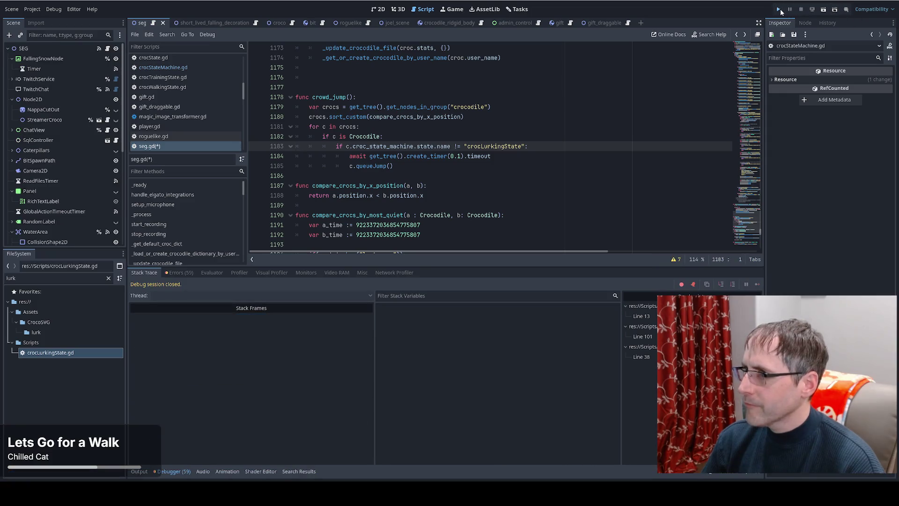
{"action": "left_click", "coordinate": [780, 9]}
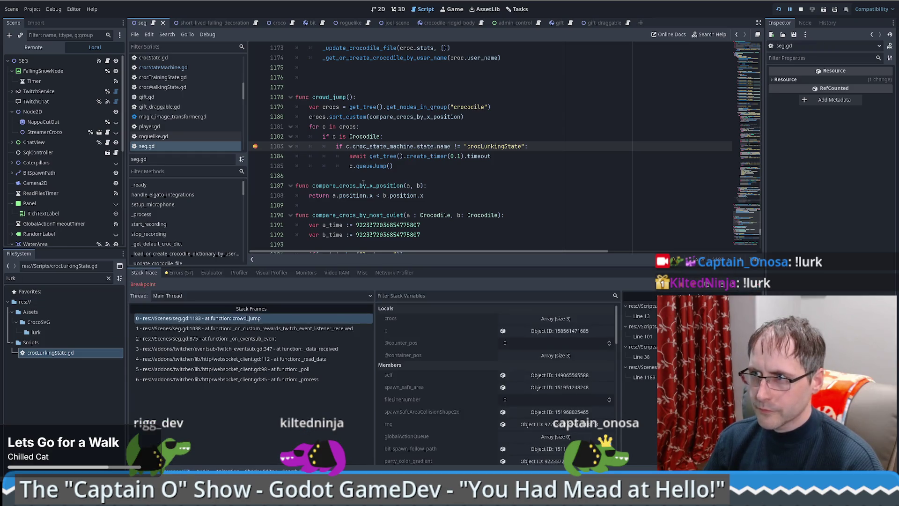
Step: Continue execution to the next crocodile at the line 1183 breakpoint
{"action": "left_click", "coordinate": [401, 159]}
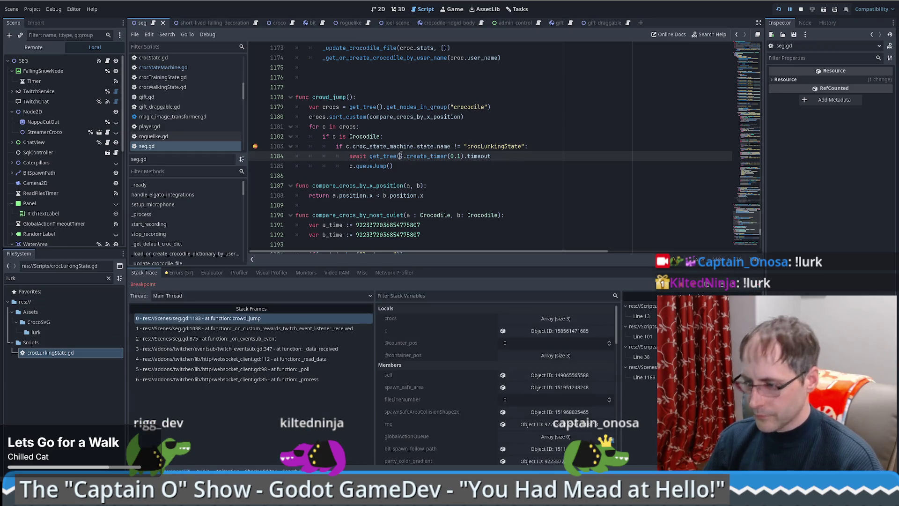
{"action": "left_click", "coordinate": [208, 34]}
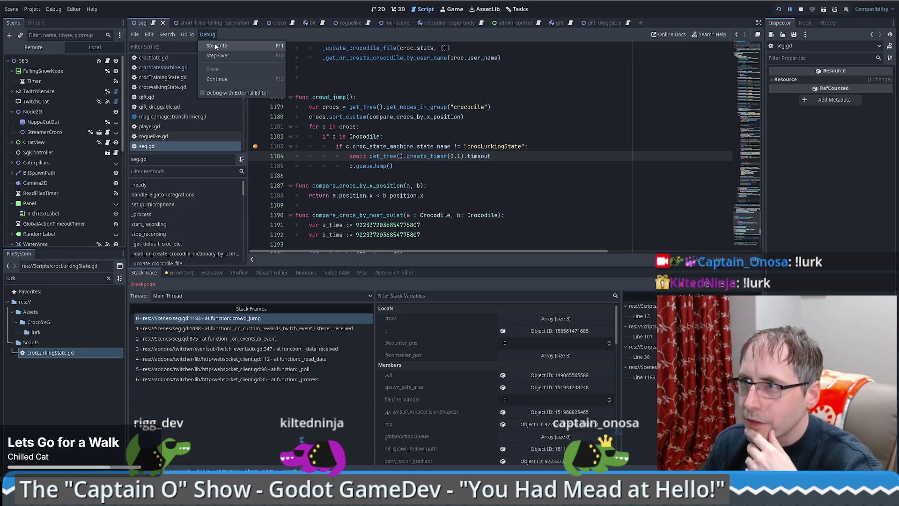
{"action": "left_click", "coordinate": [220, 79]}
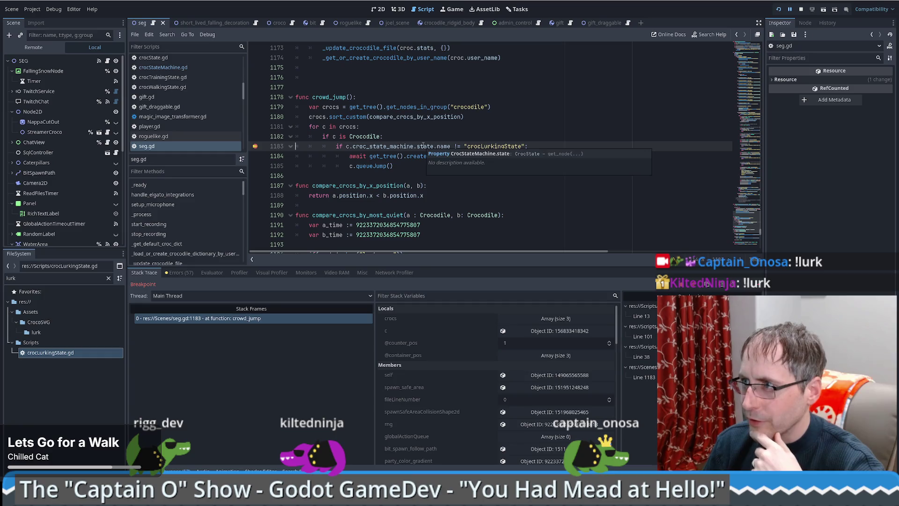
Step: Evaluate c.croc_state_machine.state.name in the debugger's Evaluator
{"action": "left_click_drag", "start_coordinate": [346, 146], "coordinate": [444, 146]}
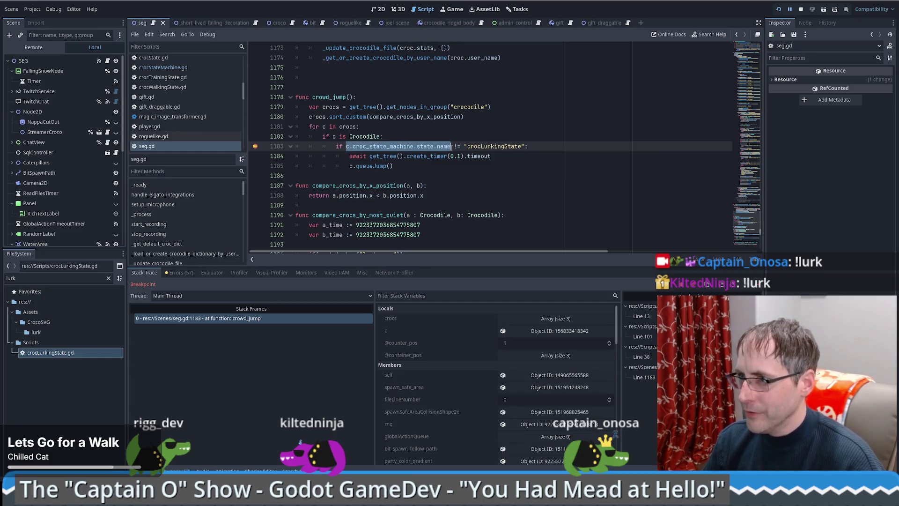
{"action": "left_click", "coordinate": [211, 272]}
{"action": "left_click", "coordinate": [211, 287]}
{"action": "type", "text": "c.croc_state_machine.state.name"}
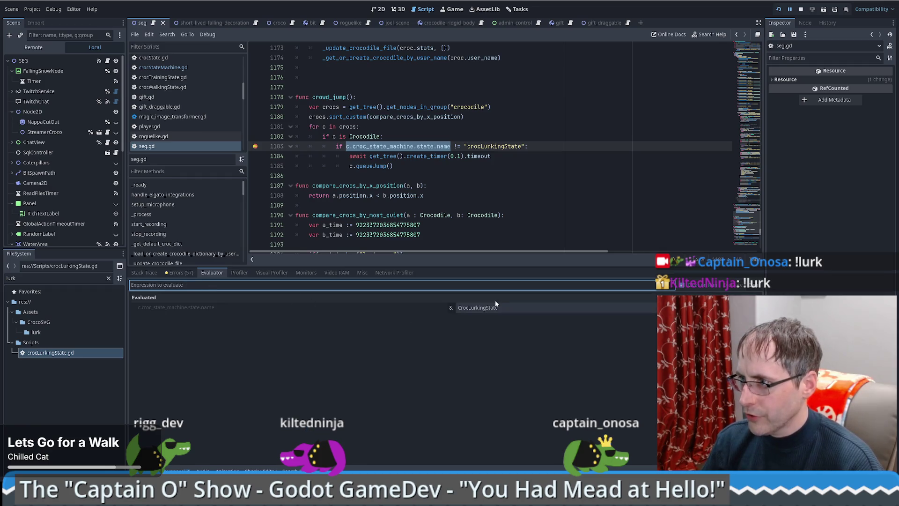
Step: Replace 'crocLurkingState' on line 1183 with the evaluated 'CrocLurkingState' and resume the game
{"action": "left_click", "coordinate": [487, 308]}
{"action": "double_click", "coordinate": [494, 147]}
{"action": "key", "text": "ctrl+v"}
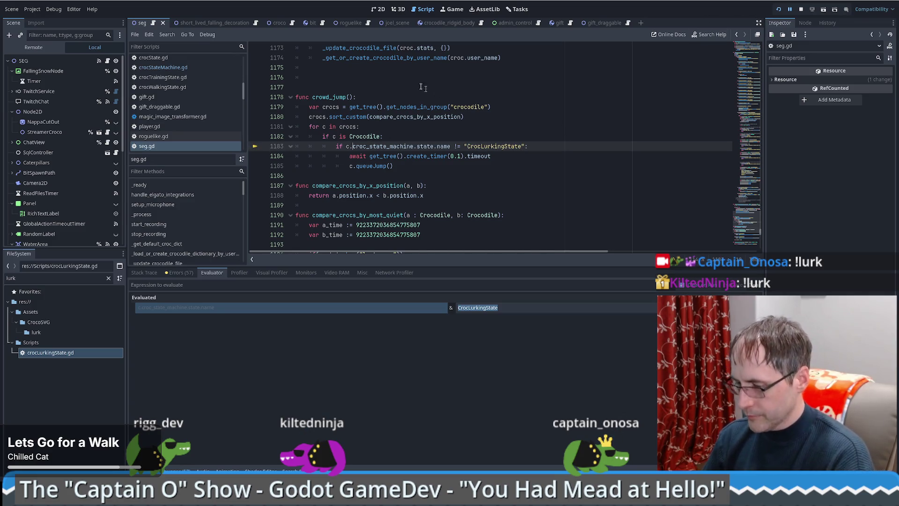
{"action": "left_click", "coordinate": [217, 35]}
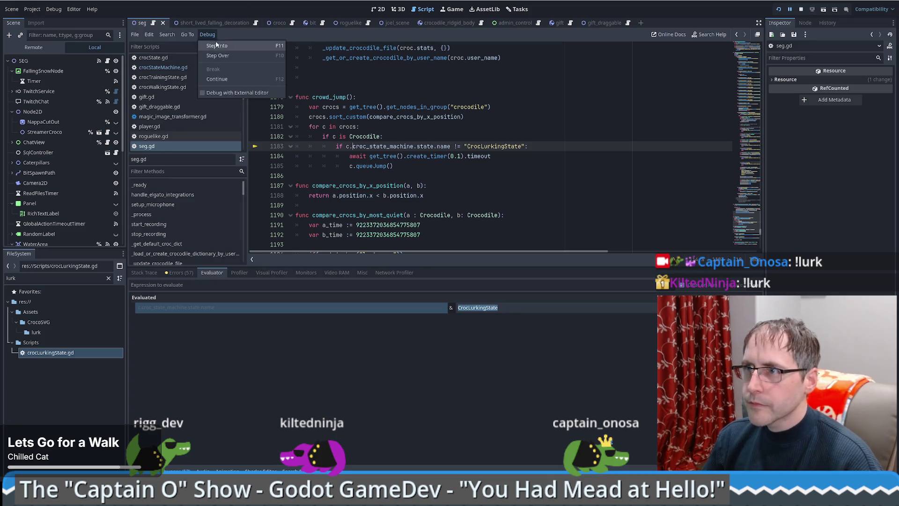
{"action": "left_click", "coordinate": [217, 79]}
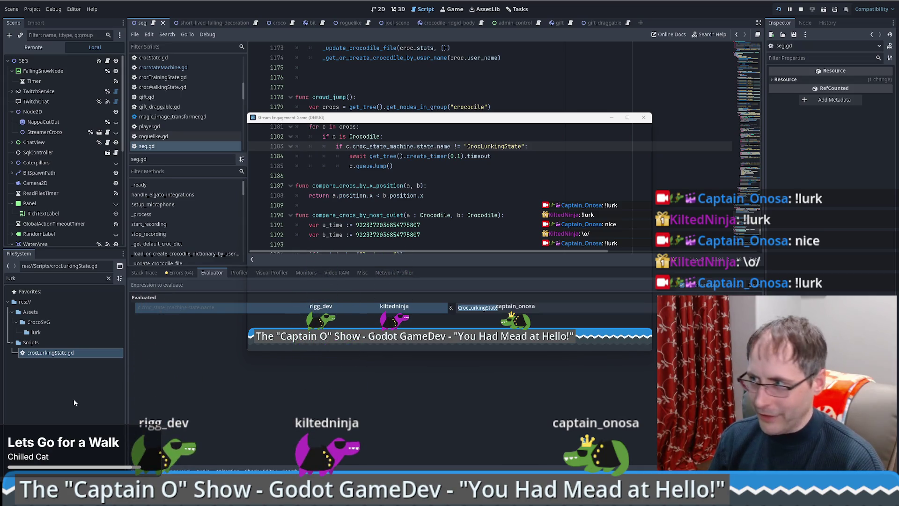
Step: Trigger Marching Band in the Admin Control Panel, restart the game, and return to seg.gd
{"action": "key", "text": "alt+Tab"}
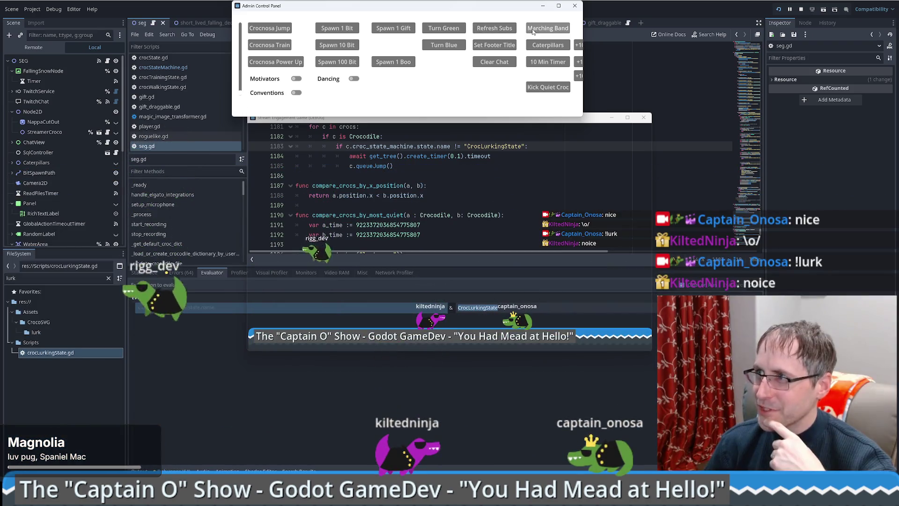
{"action": "left_click", "coordinate": [538, 29]}
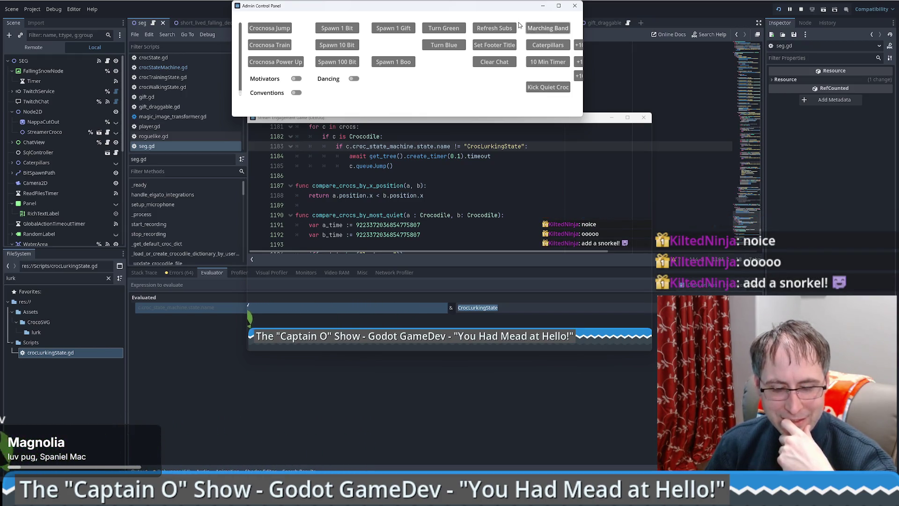
{"action": "left_click", "coordinate": [781, 9]}
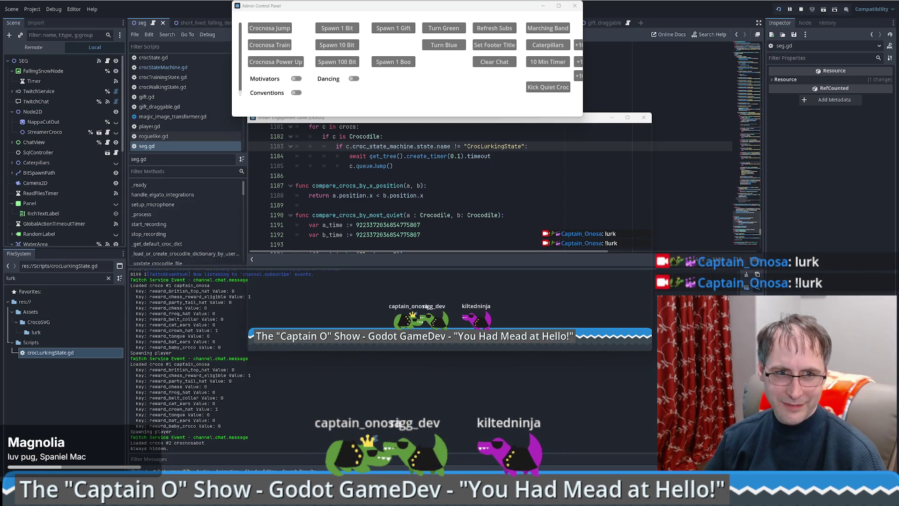
{"action": "left_click", "coordinate": [604, 199]}
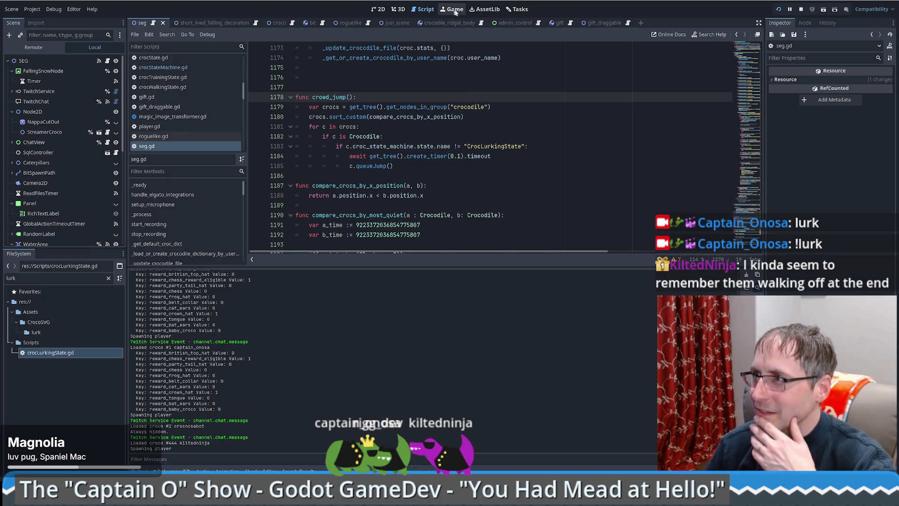
Step: On the Tasks board, move the 'Lurk - Make croco sleepy' card from Doing to the top of Done
{"action": "left_click", "coordinate": [513, 8]}
{"action": "left_click_drag", "start_coordinate": [535, 86], "coordinate": [707, 67]}
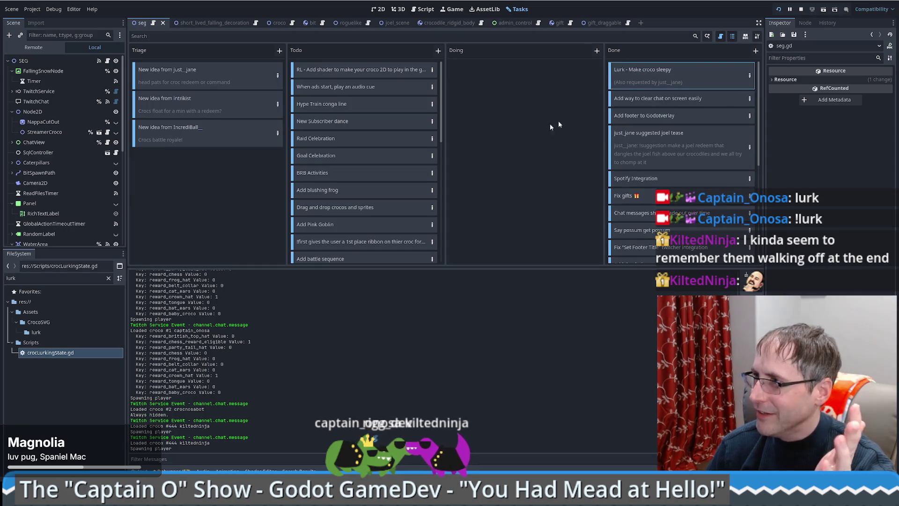